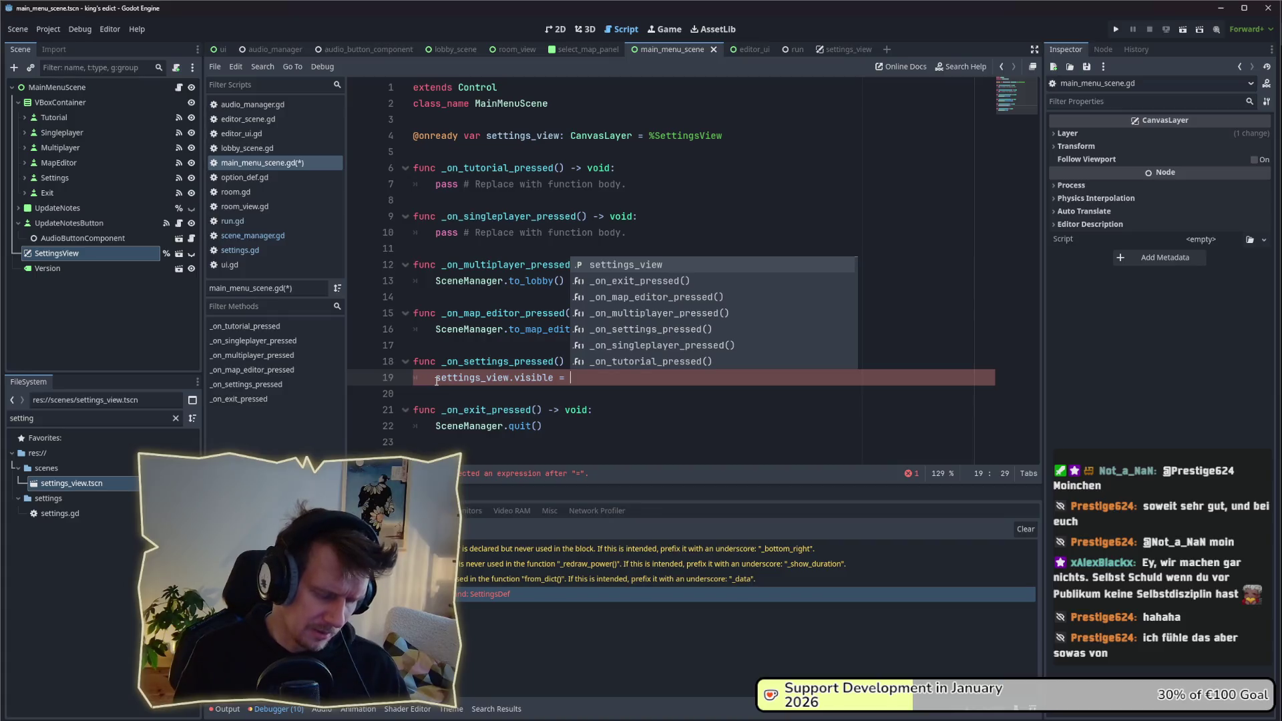
# Step: Complete line 19 as 'settings_view.visible = true' and save main_menu_scene.gd
pyautogui.write('true')
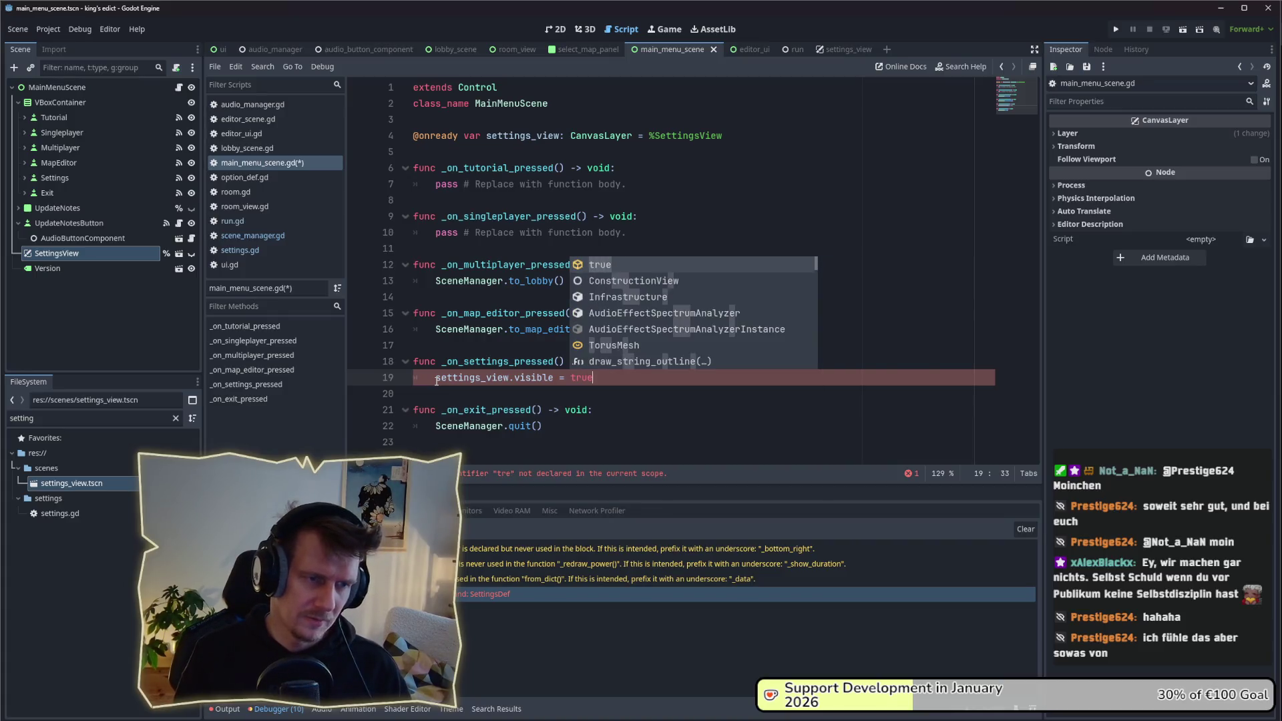
pyautogui.hotkey('ctrl', 's')
pyautogui.press('Down')
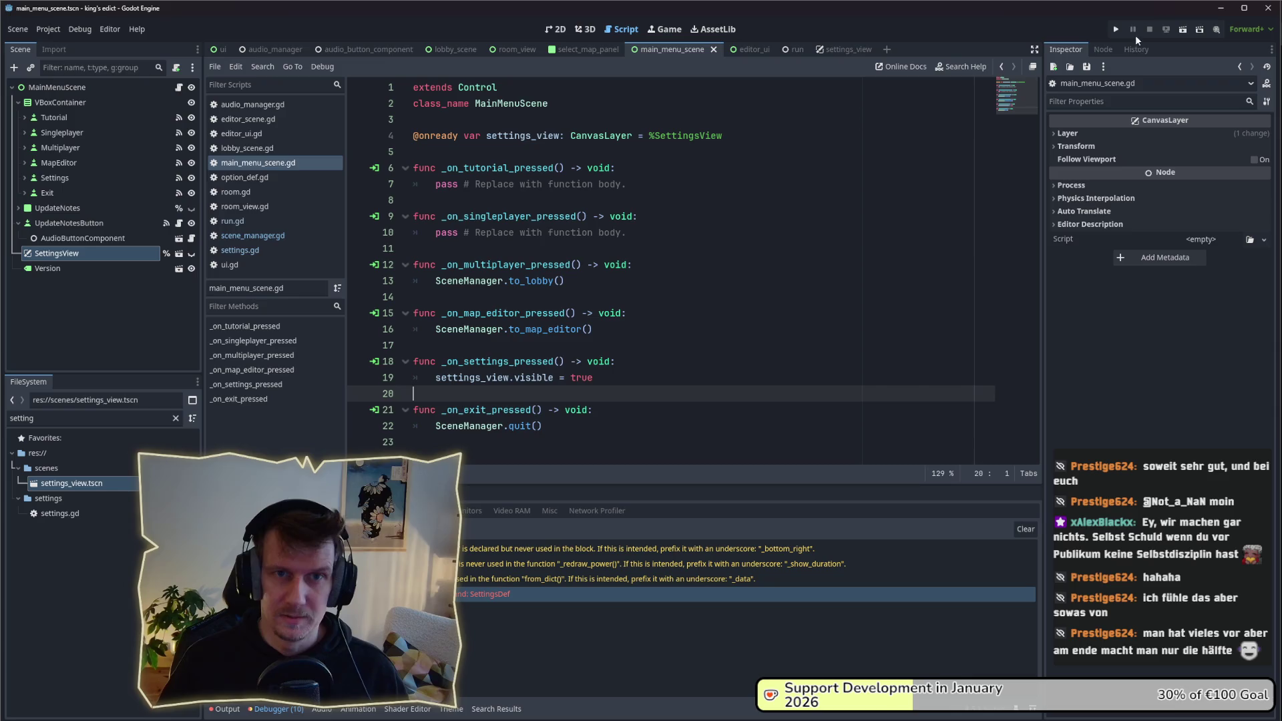
pyautogui.click(1113, 32)
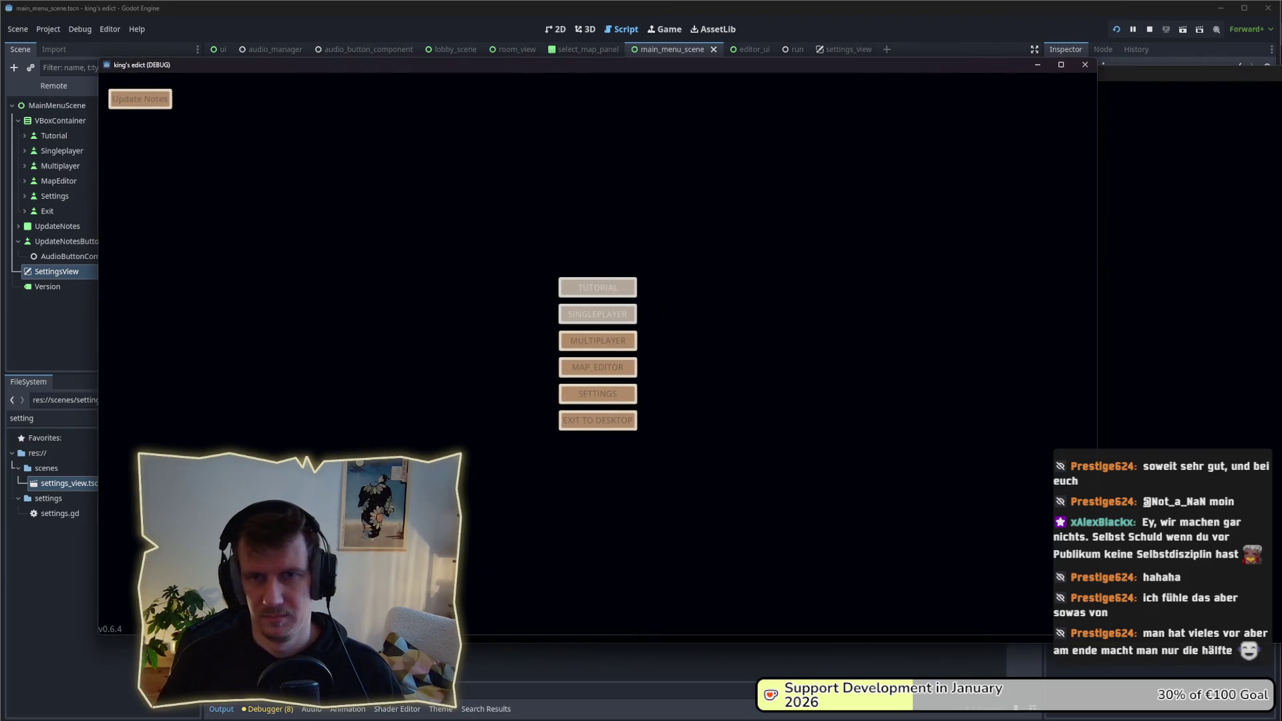
pyautogui.click(601, 392)
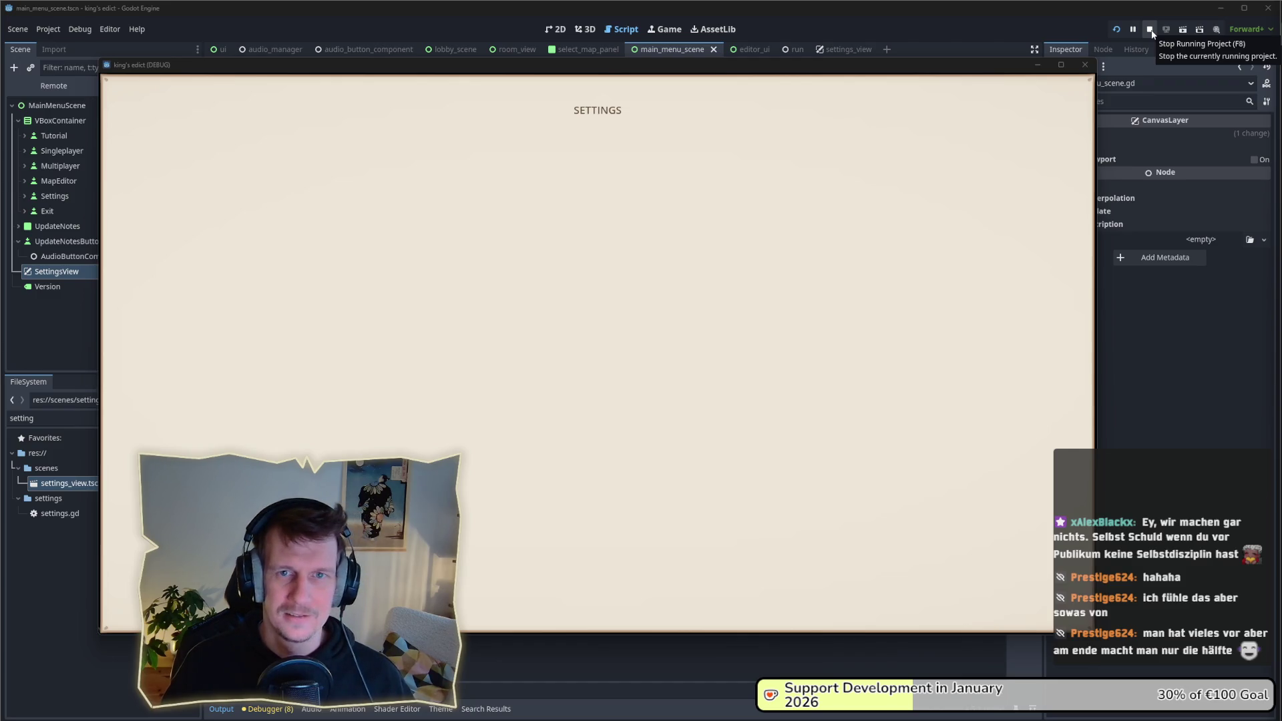
pyautogui.click(1151, 34)
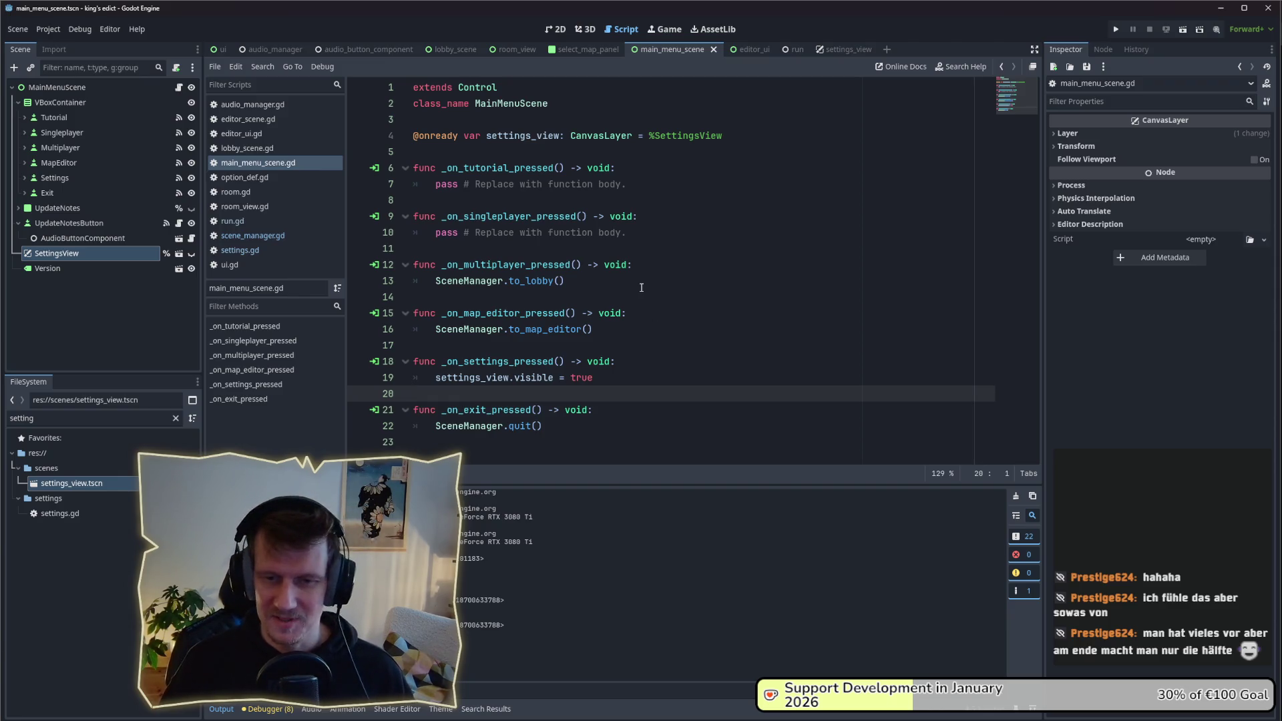
# Step: Revisit line 19 of the handler and inspect the Version and SettingsView nodes
pyautogui.click(651, 361)
pyautogui.click(620, 381)
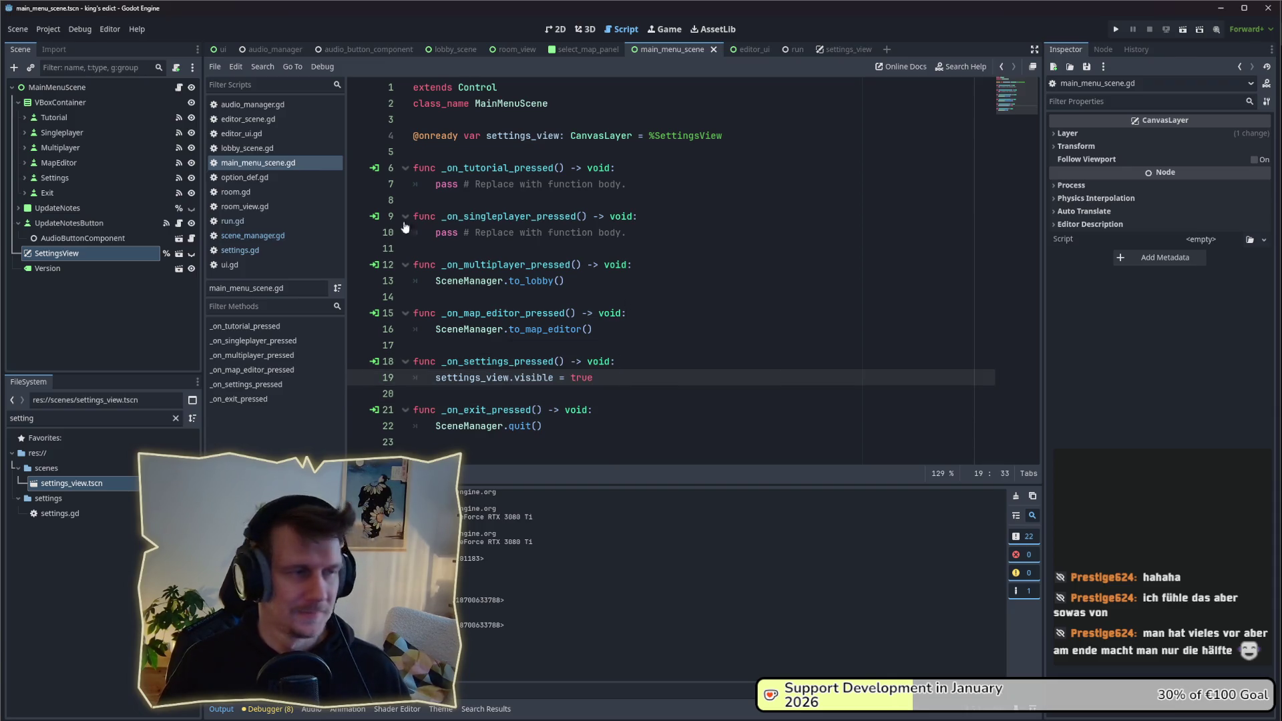
pyautogui.click(92, 267)
pyautogui.click(94, 254)
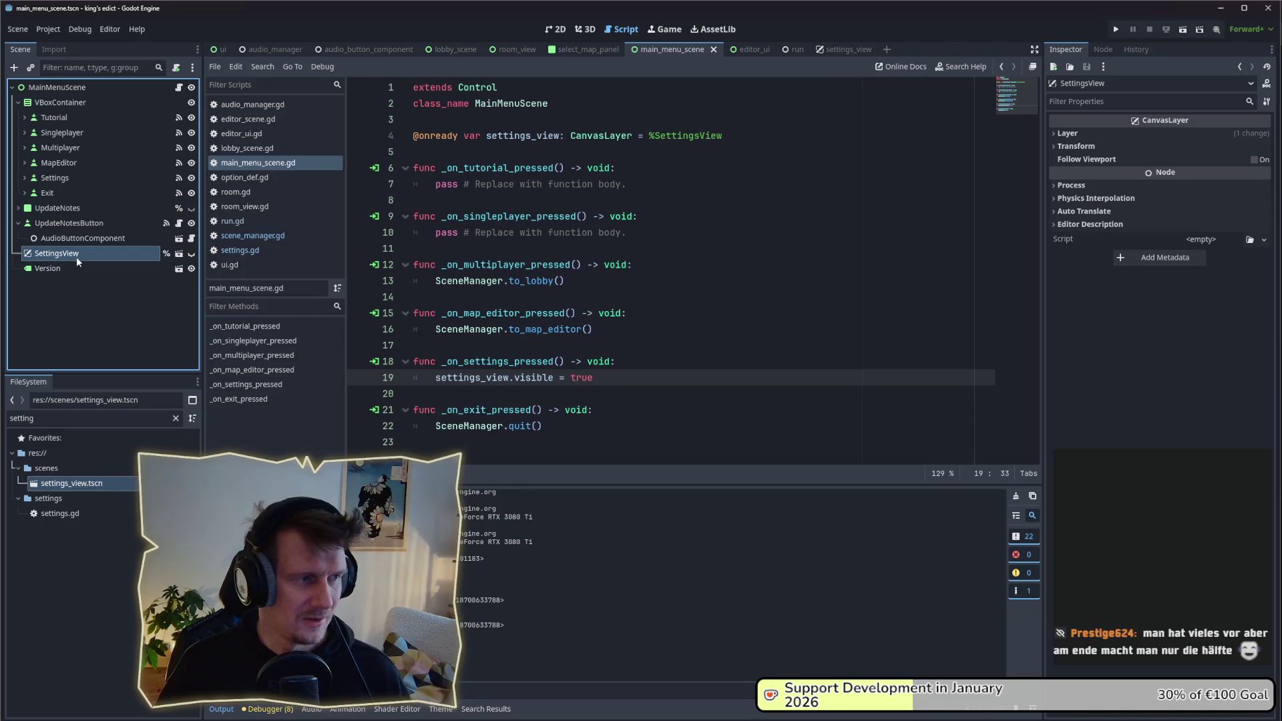
# Step: Replace the FileSystem filter text with 'panel' to list the panel PNG assets
pyautogui.doubleClick(22, 418)
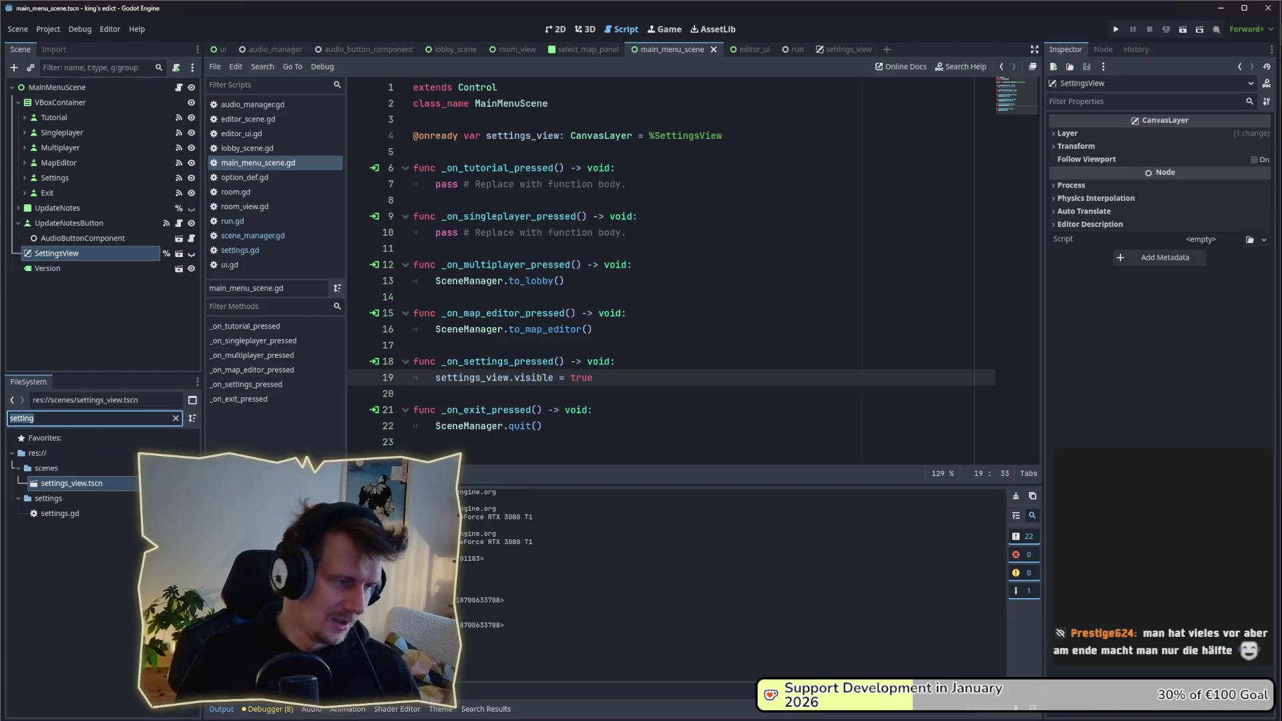
pyautogui.write('panel')
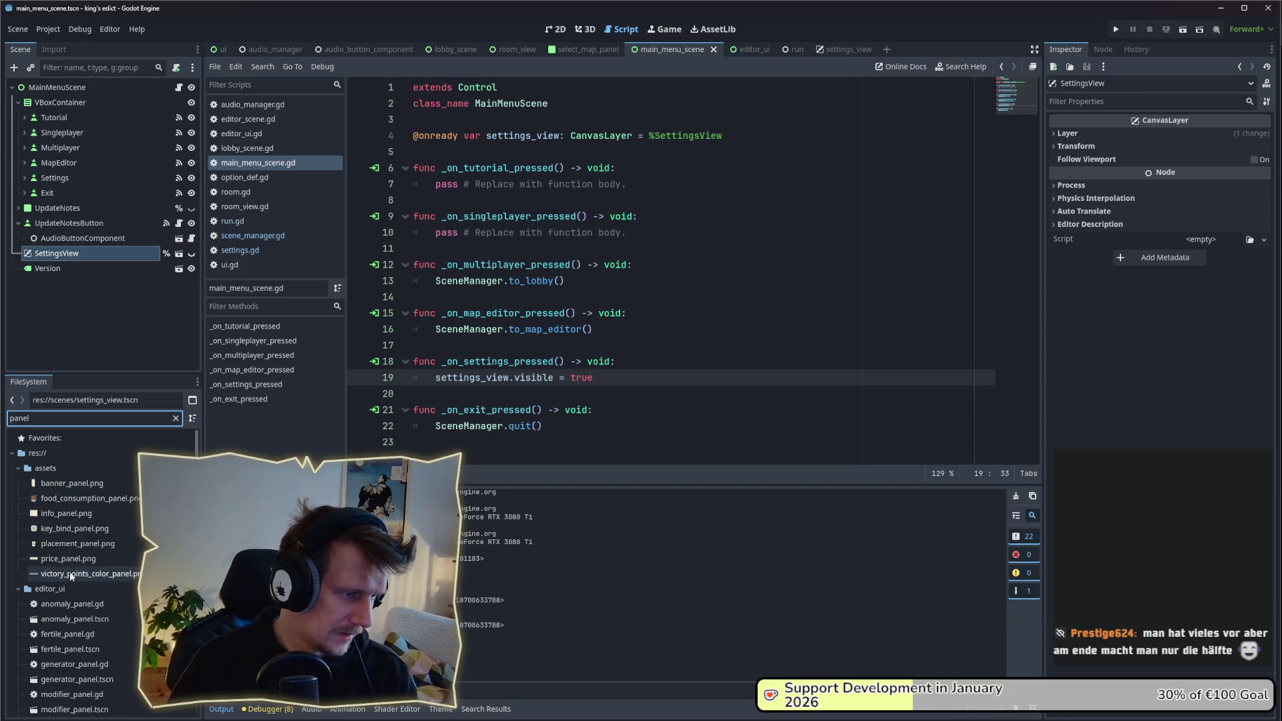
pyautogui.moveTo(73, 579)
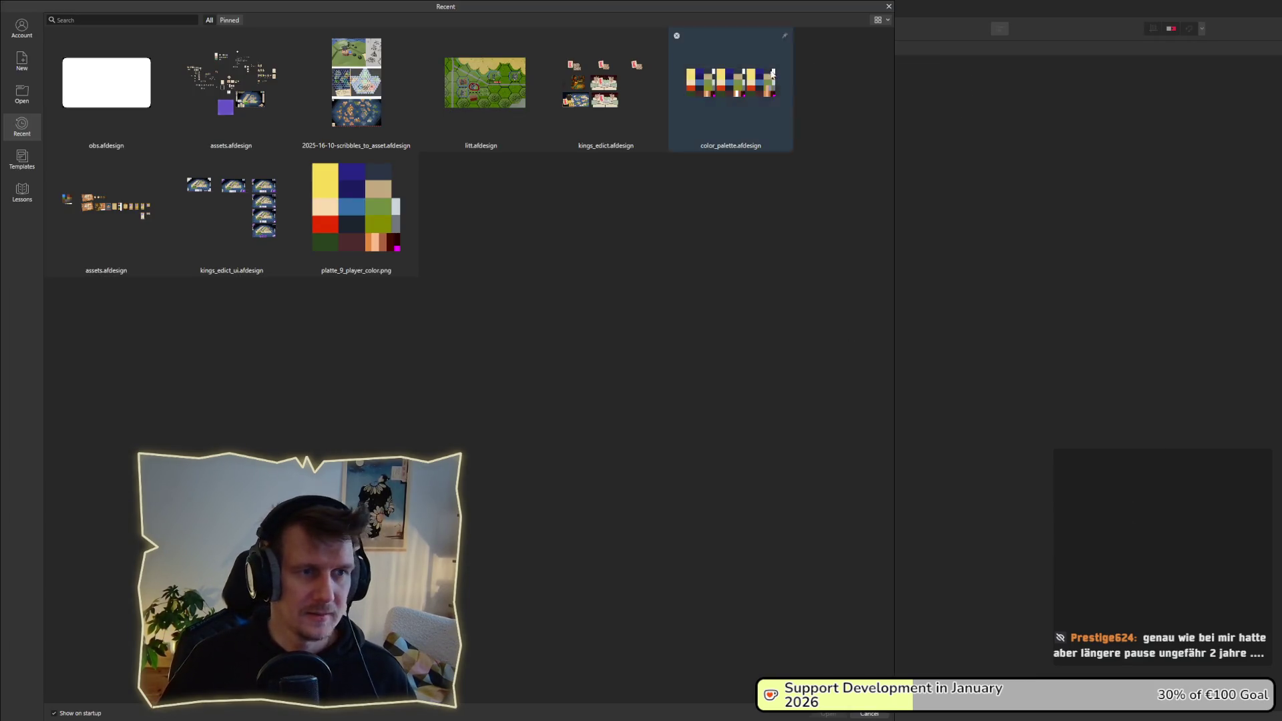
# Step: Open assets.afdesign from Recent documents, accepting its recovery file
pyautogui.click(197, 133)
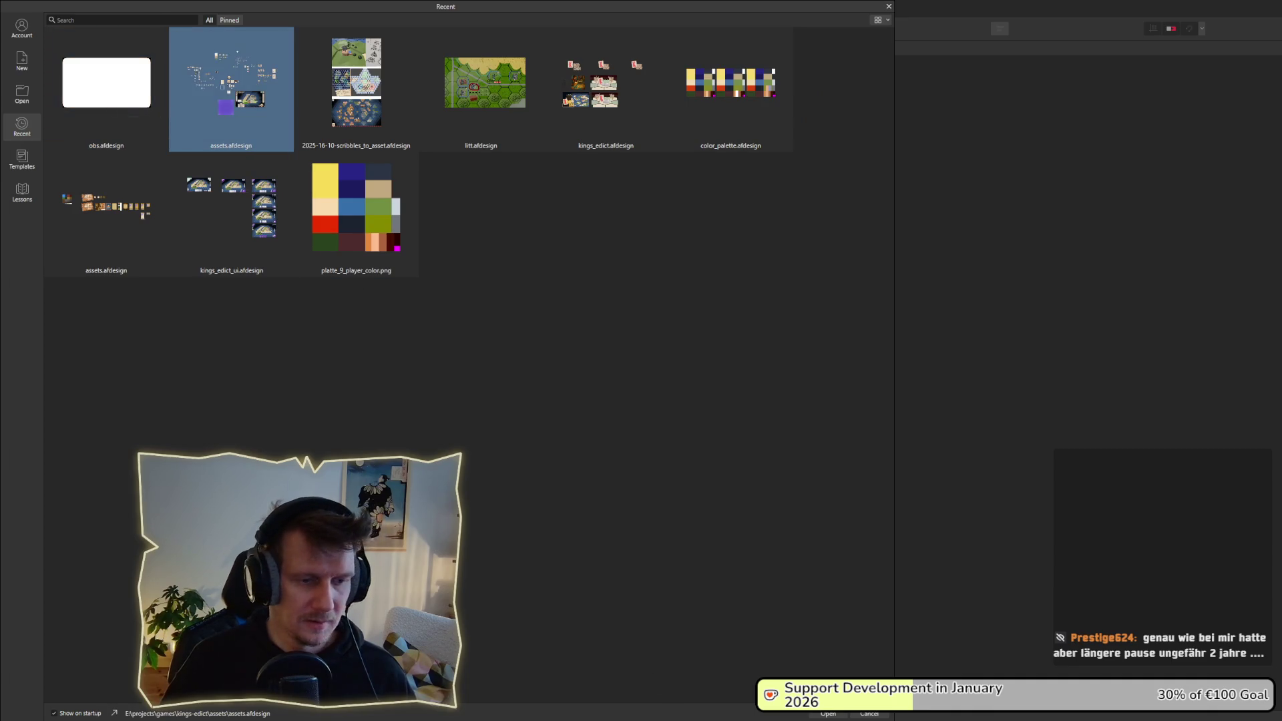
pyautogui.click(828, 714)
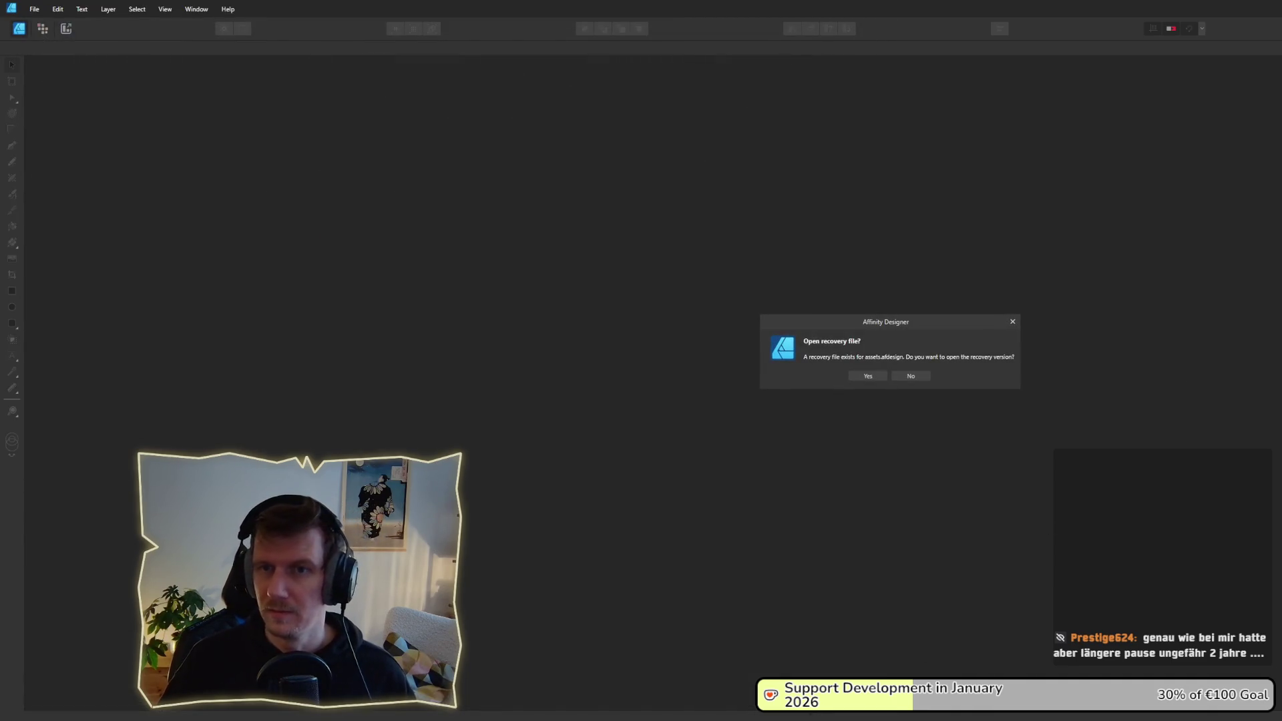
pyautogui.press('super')
pyautogui.press('Escape')
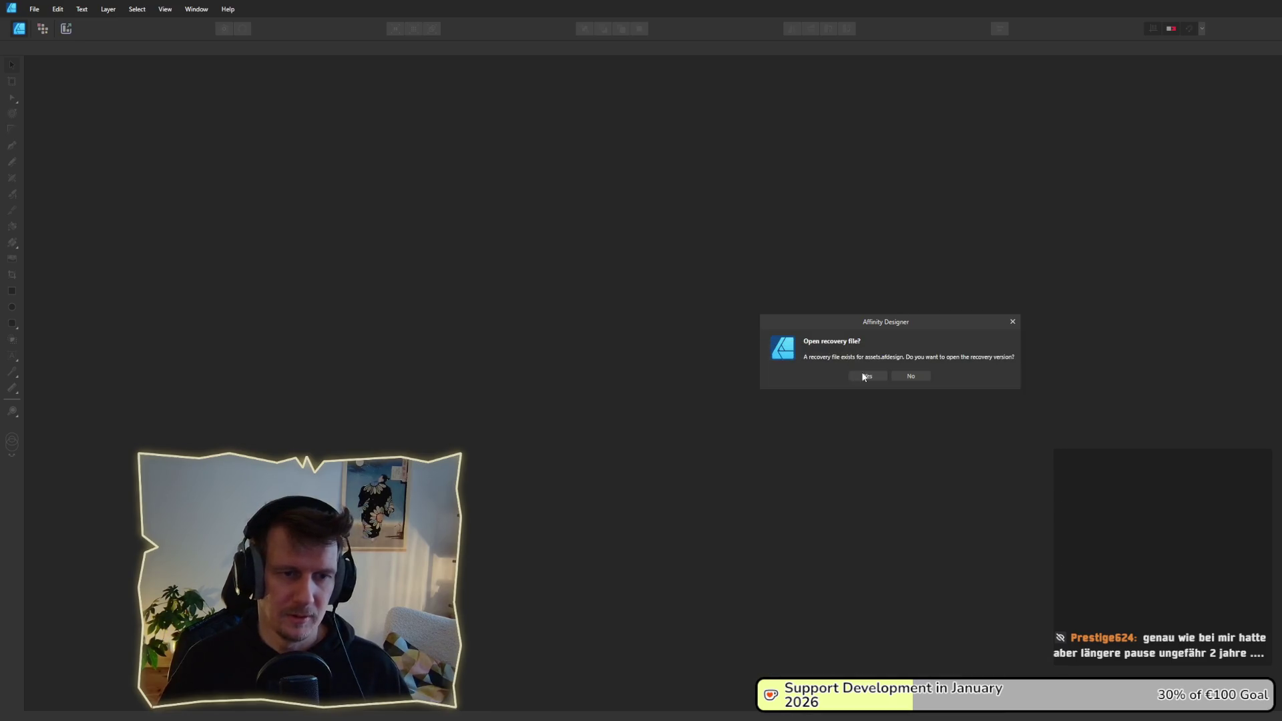
pyautogui.click(863, 377)
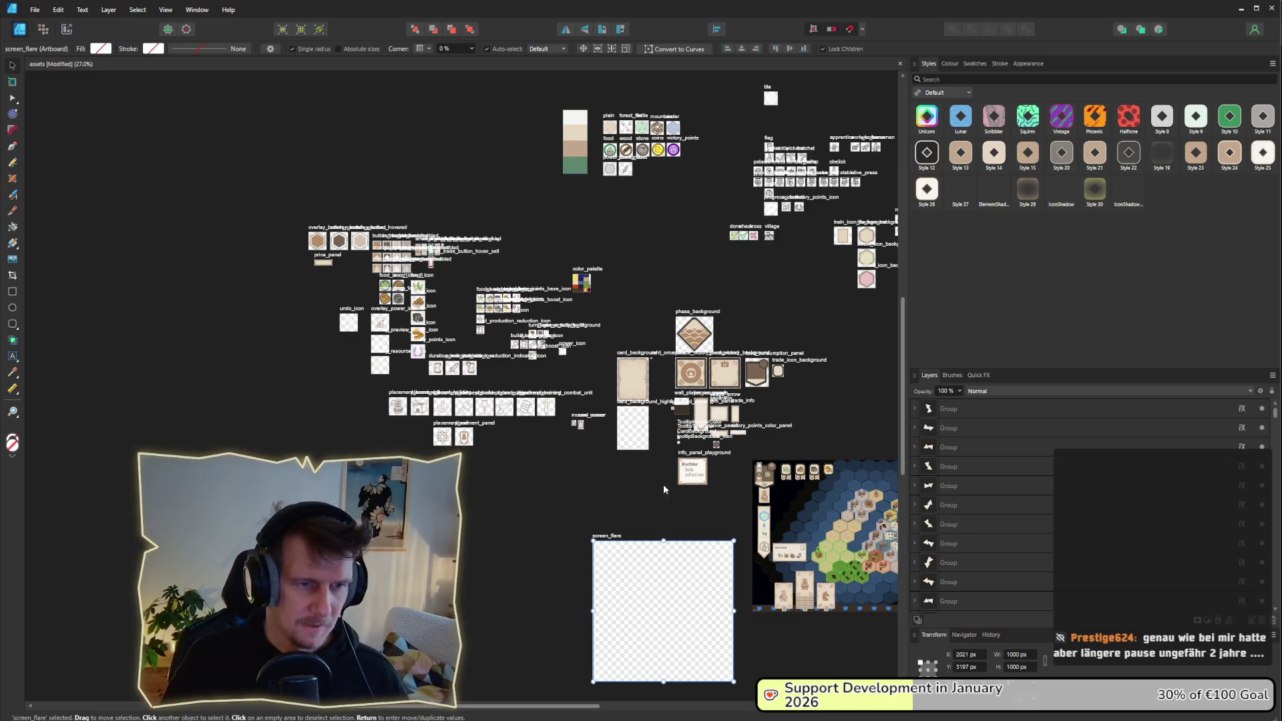
# Step: Bring the panel artboards into view and duplicate the info_panel artboard to its right
pyautogui.moveTo(704, 475); pyautogui.dragTo(448, 393)
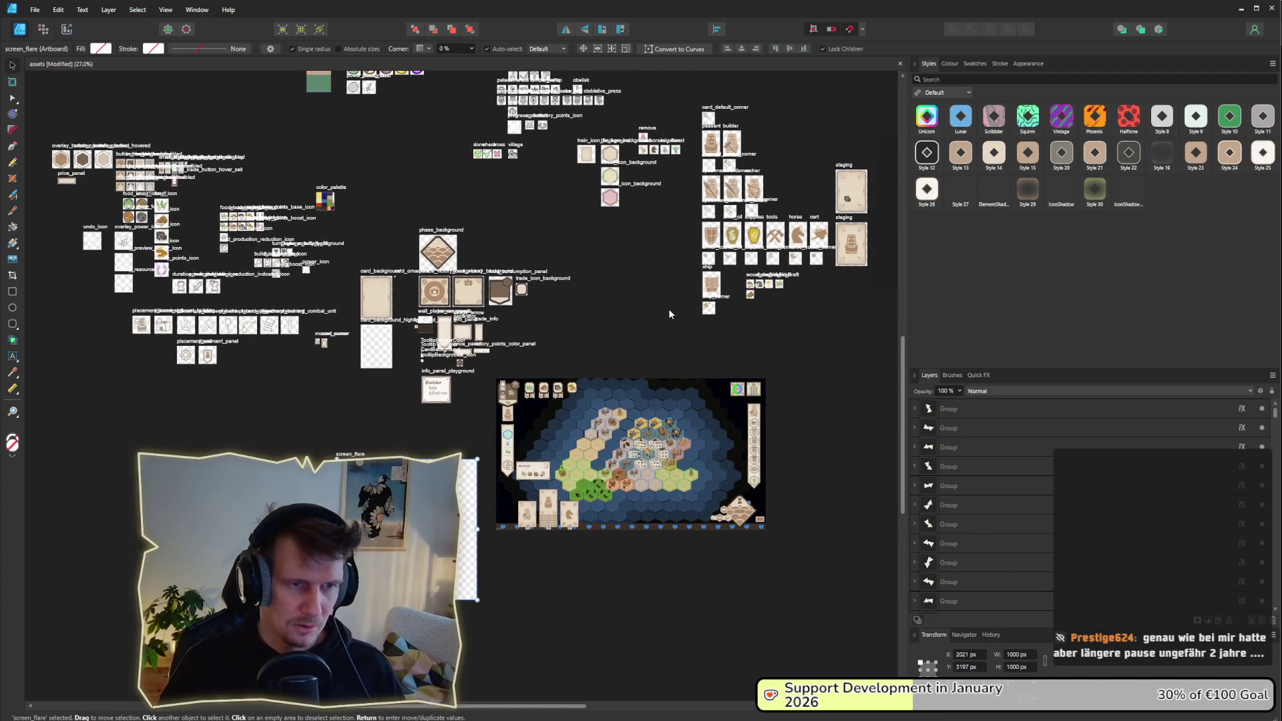
pyautogui.moveTo(669, 314)
pyautogui.mouseDown()
pyautogui.moveTo(632, 335)
pyautogui.moveTo(615, 371)
pyautogui.moveTo(666, 381)
pyautogui.moveTo(514, 381)
pyautogui.moveTo(692, 381)
pyautogui.mouseUp()
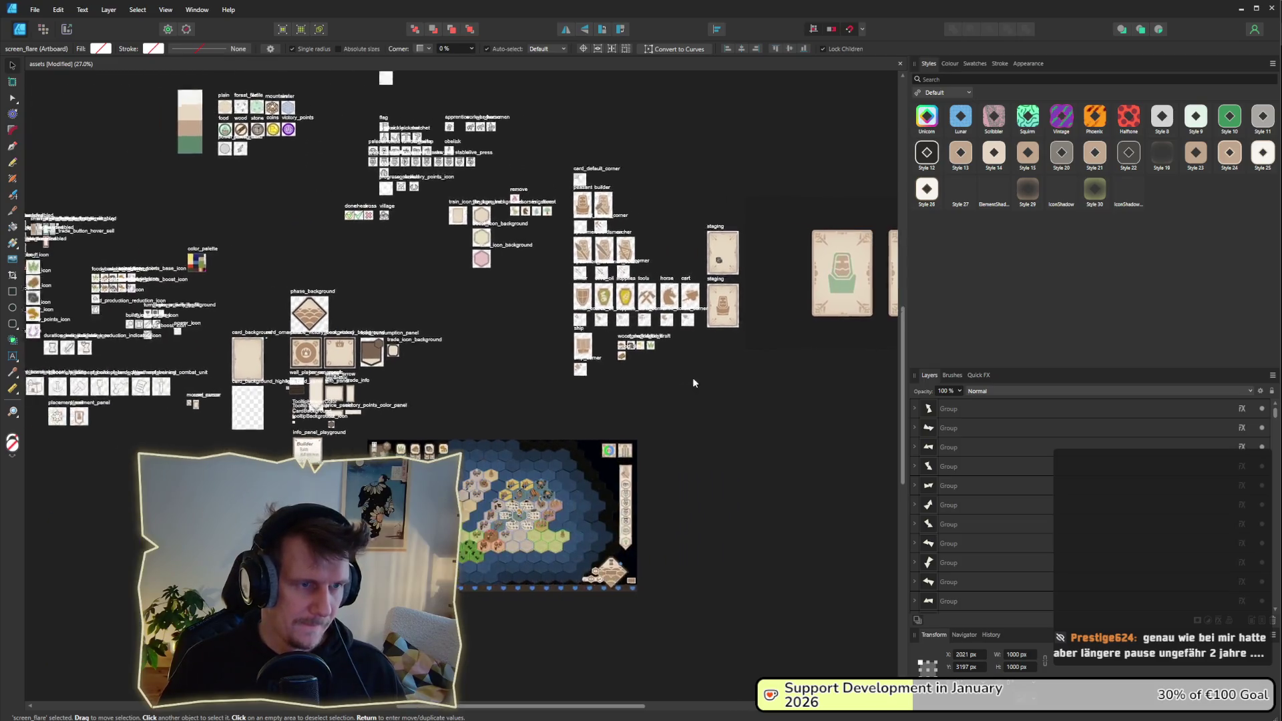
pyautogui.scroll(5, 587, 375)
pyautogui.moveTo(409, 409)
pyautogui.mouseDown()
pyautogui.moveTo(568, 413)
pyautogui.moveTo(493, 414)
pyautogui.mouseUp()
pyautogui.scroll(8, 578, 386)
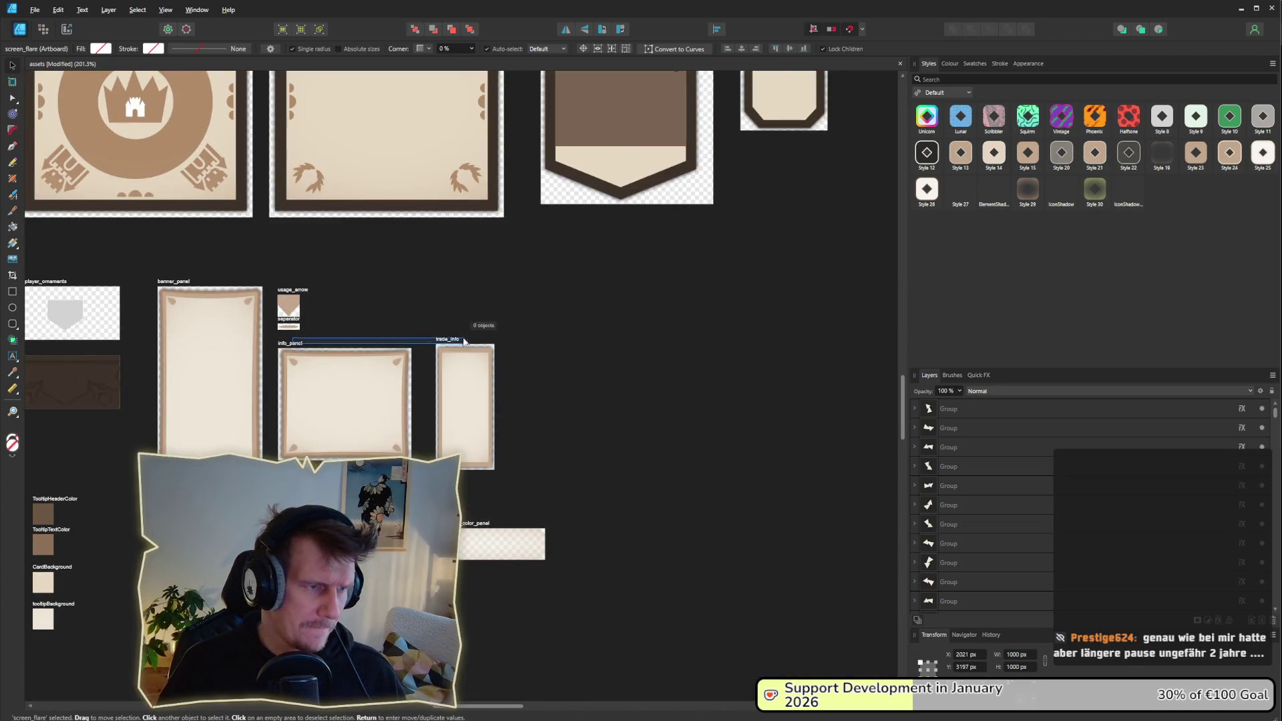
pyautogui.click(292, 344)
pyautogui.moveTo(293, 345)
pyautogui.mouseDown()
pyautogui.moveTo(658, 345)
pyautogui.moveTo(524, 348)
pyautogui.mouseUp()
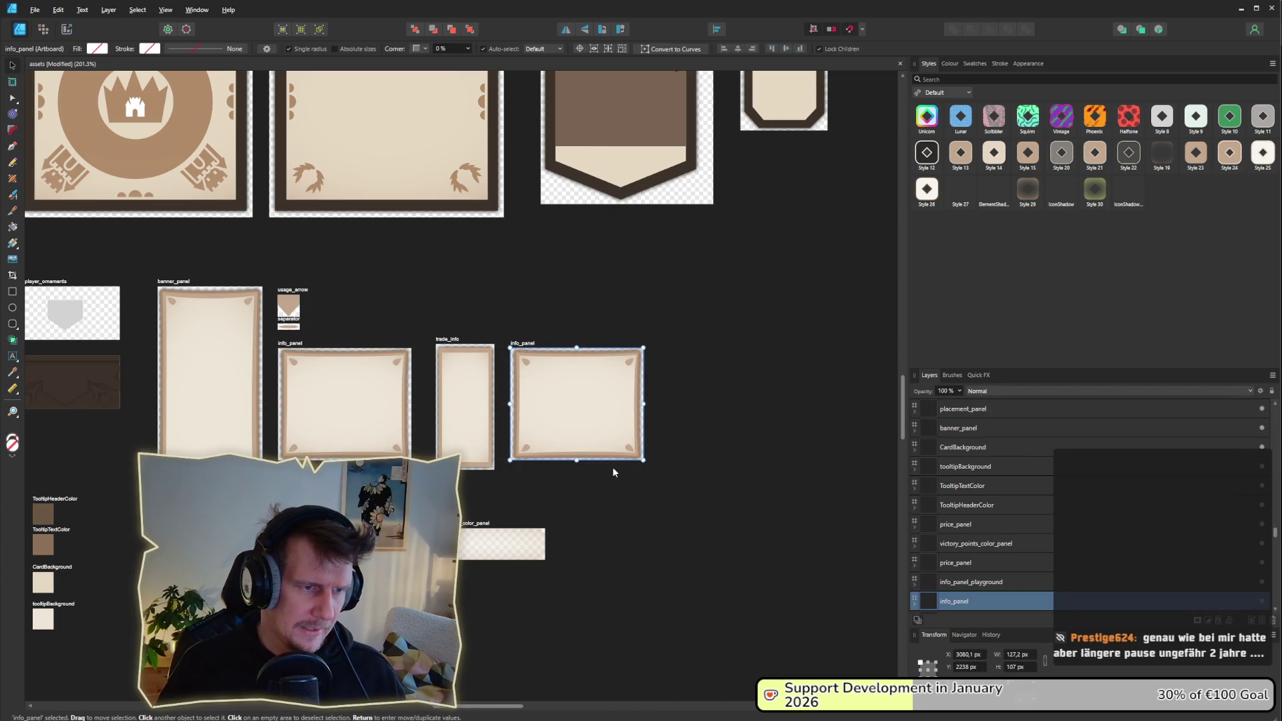
# Step: Alt-drag a copy of the score_victory_background artboard to the lower right
pyautogui.scroll(-5, 569, 467)
pyautogui.scroll(-1, 569, 467)
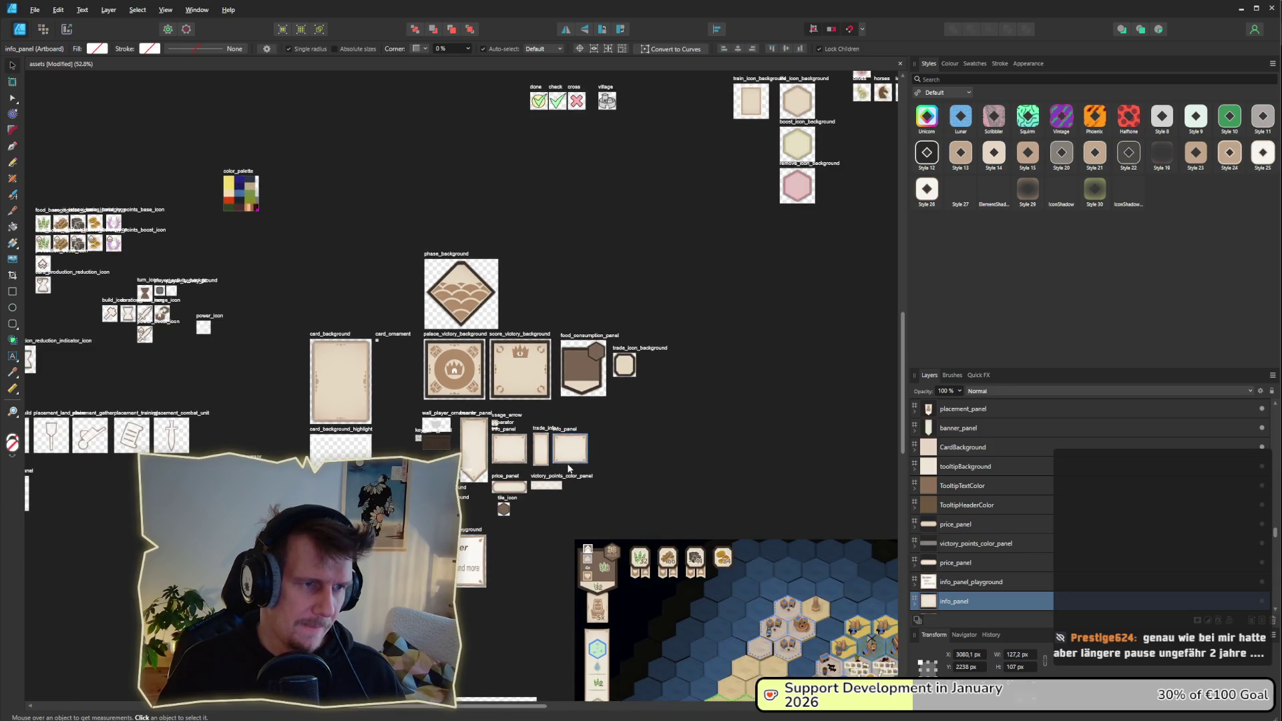
pyautogui.scroll(5, 569, 468)
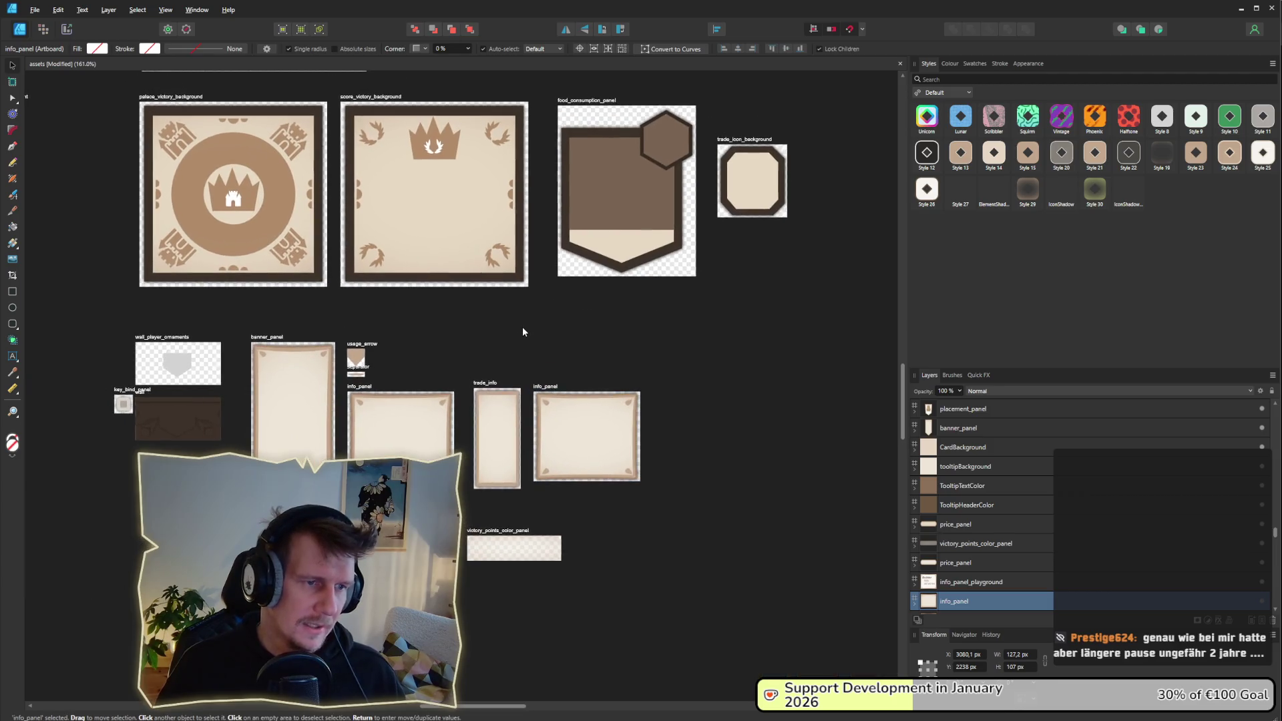
pyautogui.click(521, 280)
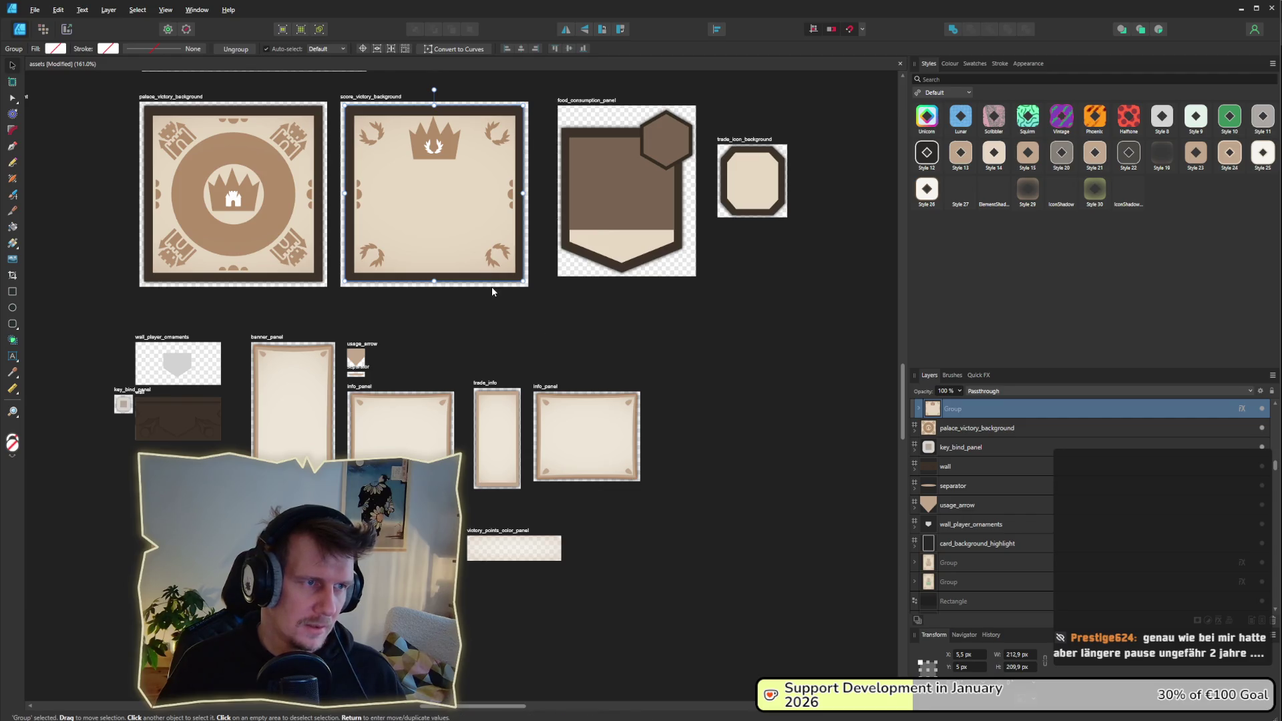
pyautogui.click(365, 99)
pyautogui.moveTo(365, 98)
pyautogui.mouseDown()
pyautogui.moveTo(735, 284)
pyautogui.moveTo(691, 345)
pyautogui.moveTo(689, 405)
pyautogui.mouseUp()
# Step: Delete the stray info_panel copy and move the score_victory_background copy beside trade_info
pyautogui.click(609, 391)
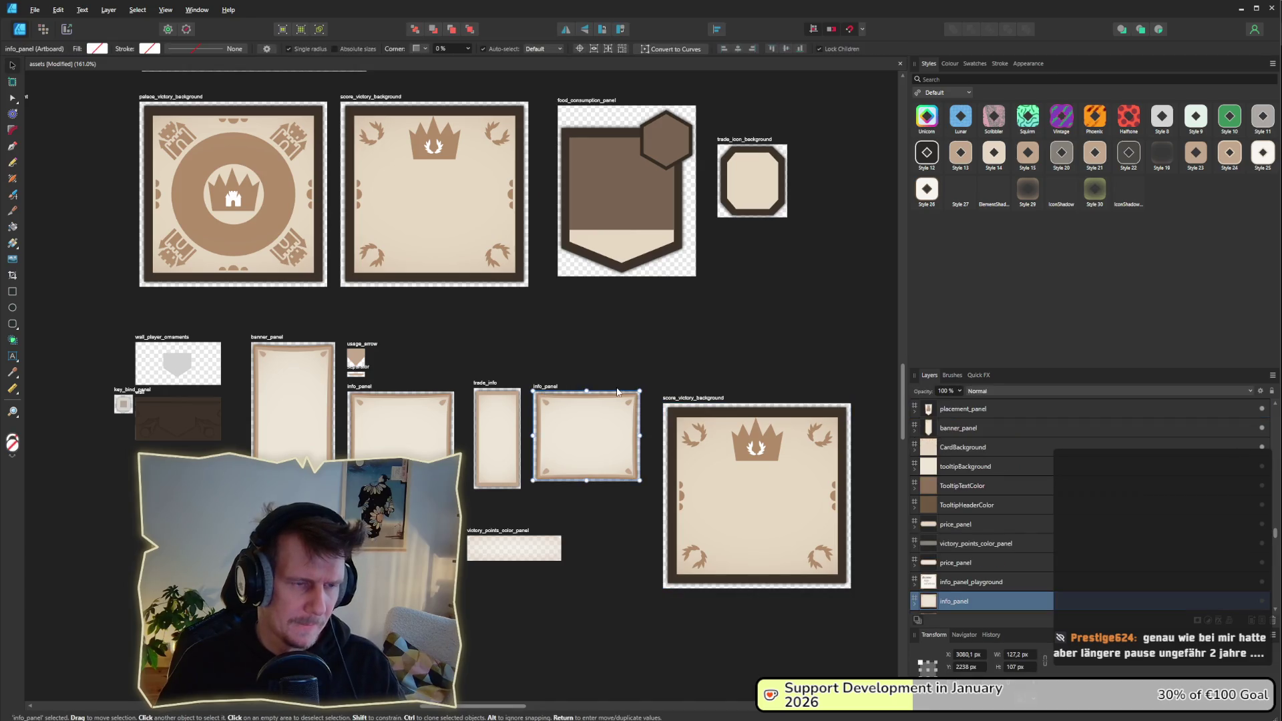
pyautogui.press('Delete')
pyautogui.click(588, 371)
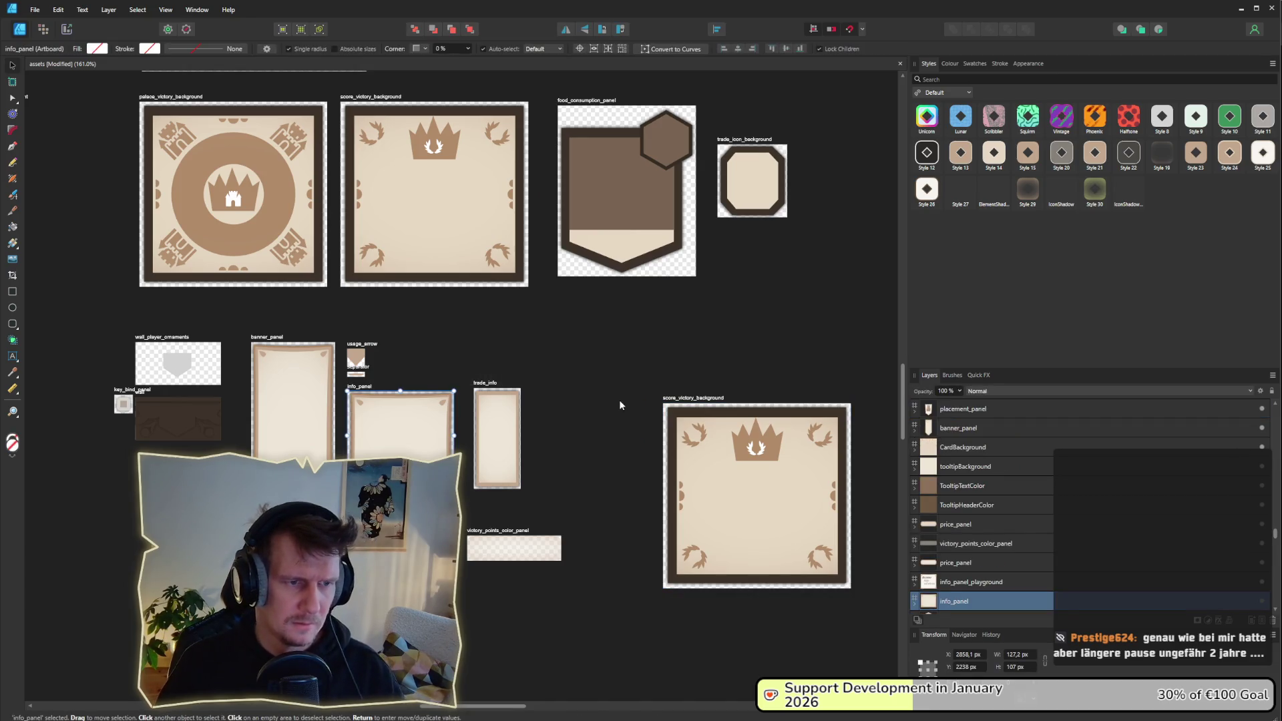
pyautogui.moveTo(689, 402); pyautogui.dragTo(618, 382)
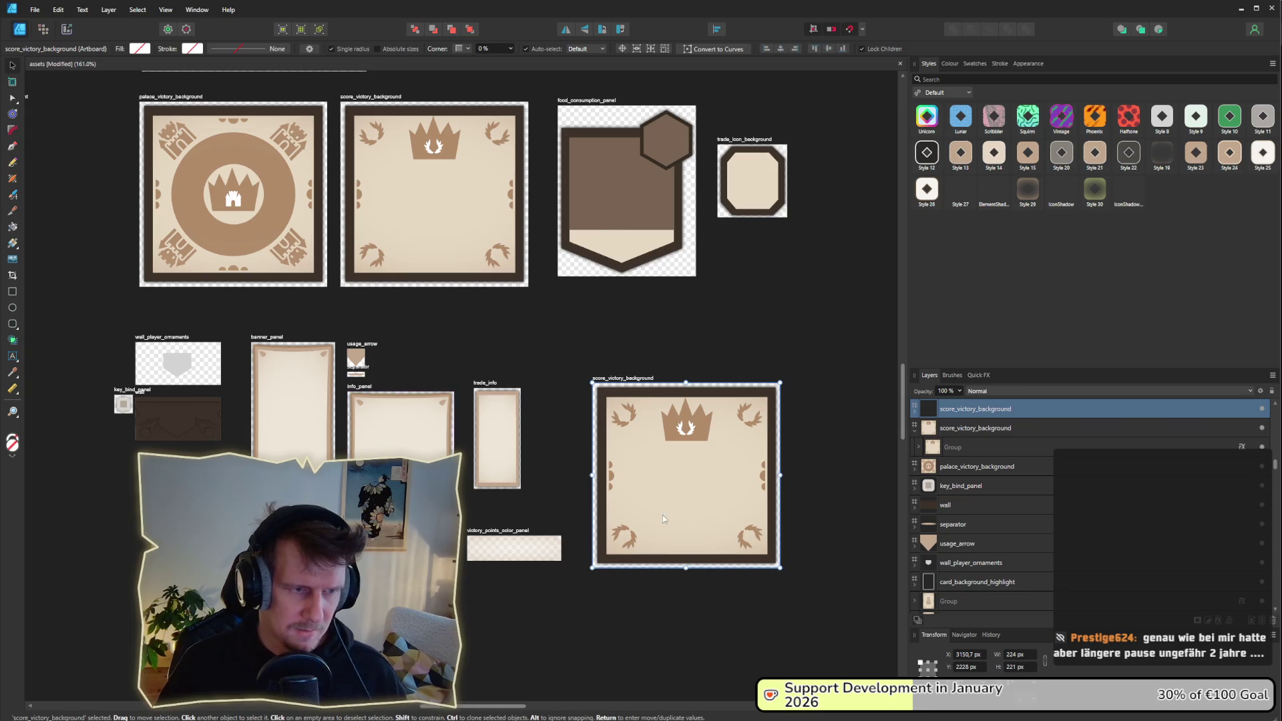
pyautogui.scroll(4, 699, 483)
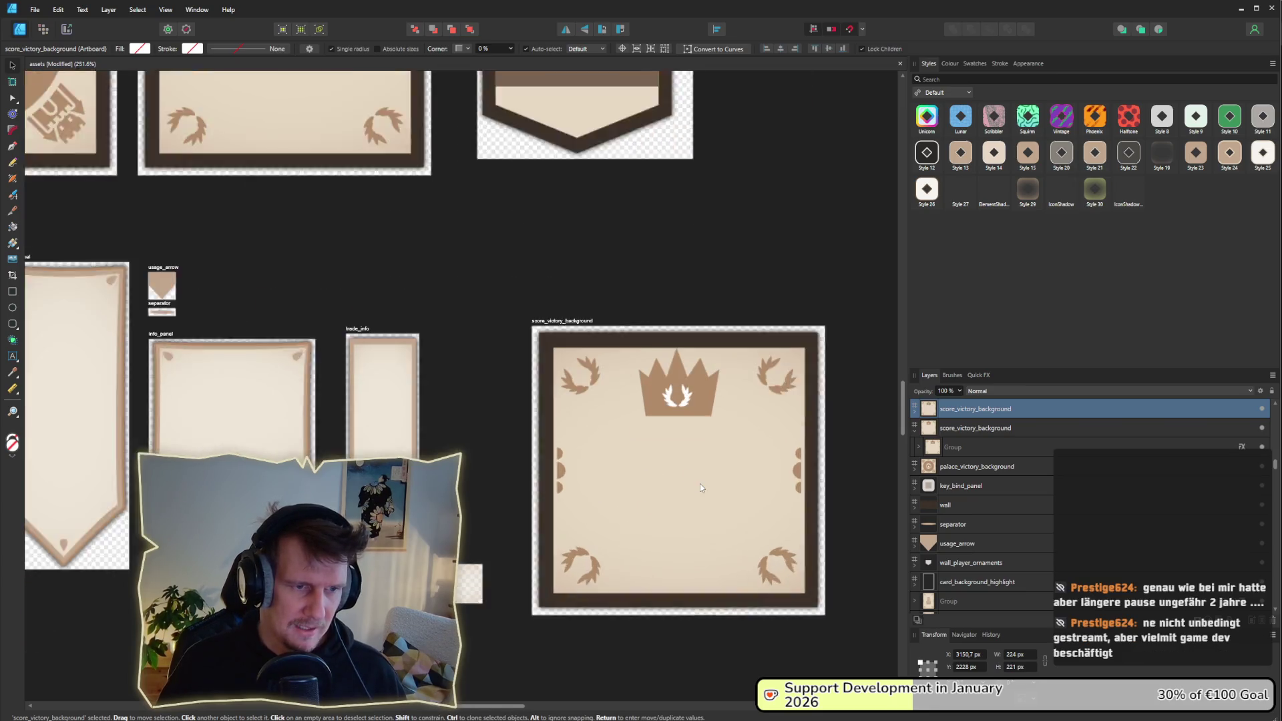
pyautogui.hotkey('ctrl', 'd')
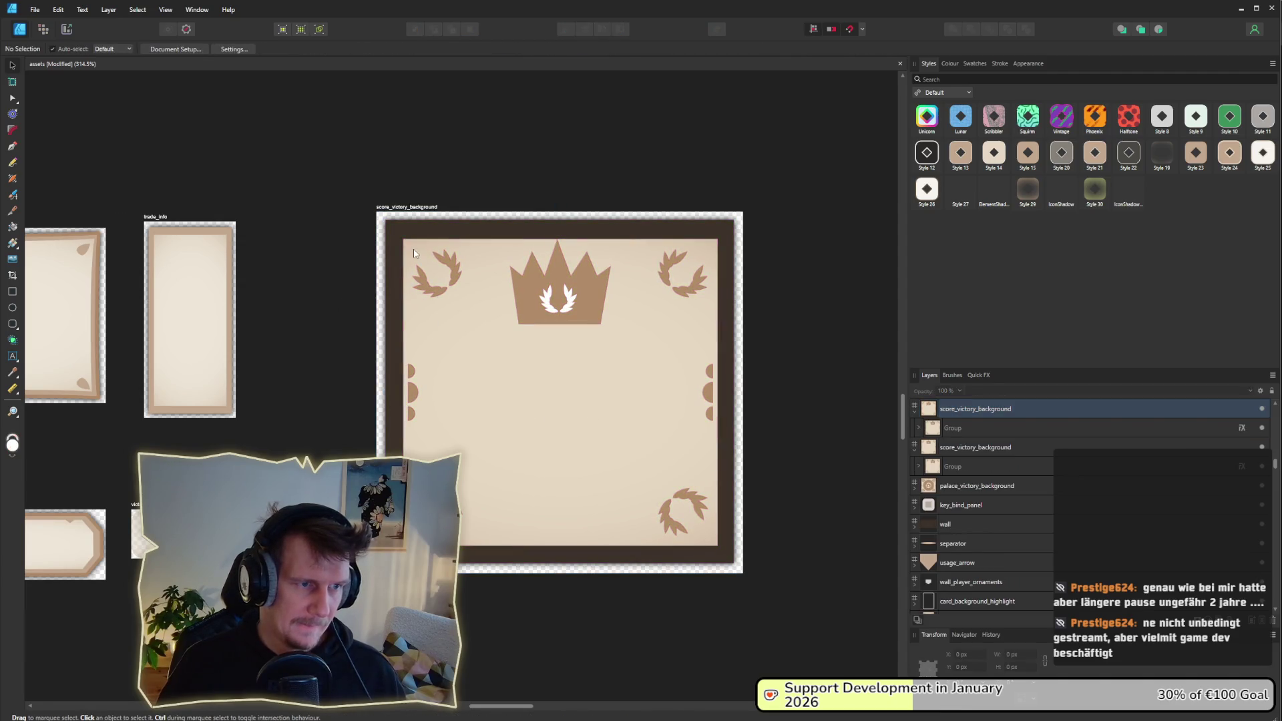
# Step: Remove the inner beige rectangle and right-side laurels from the score_victory_background copy
pyautogui.click(602, 428)
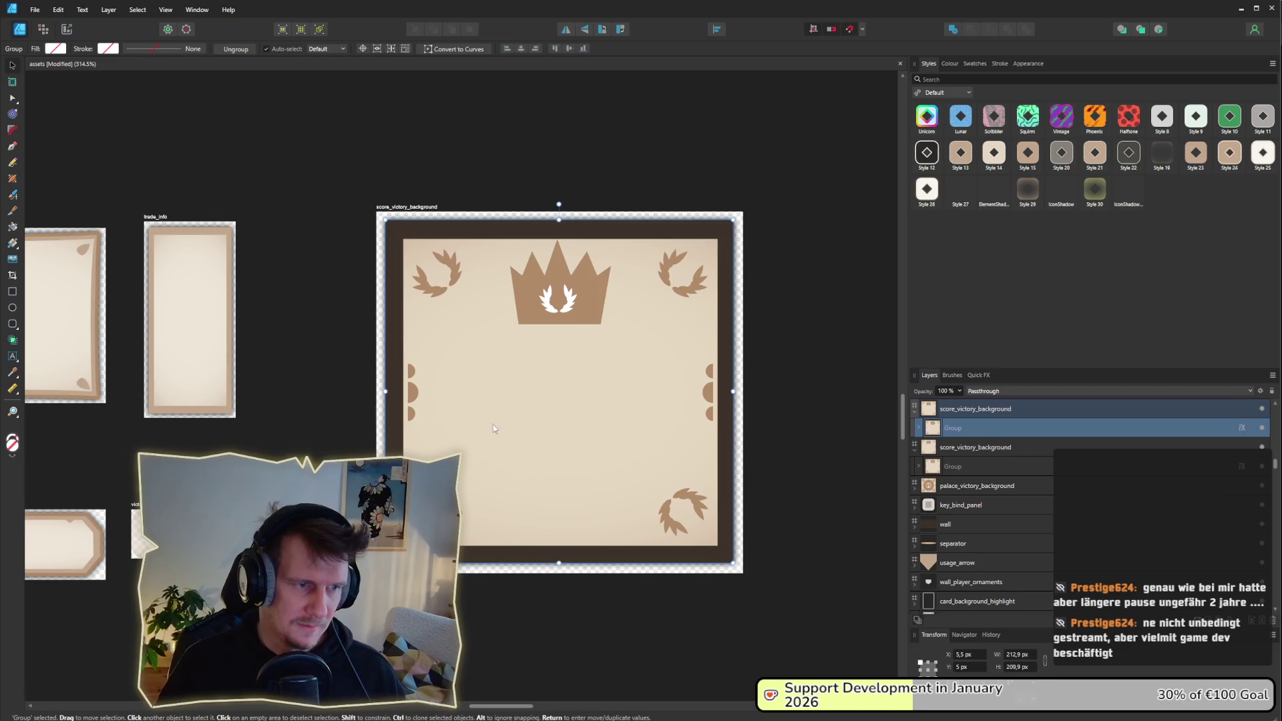
pyautogui.doubleClick(543, 423)
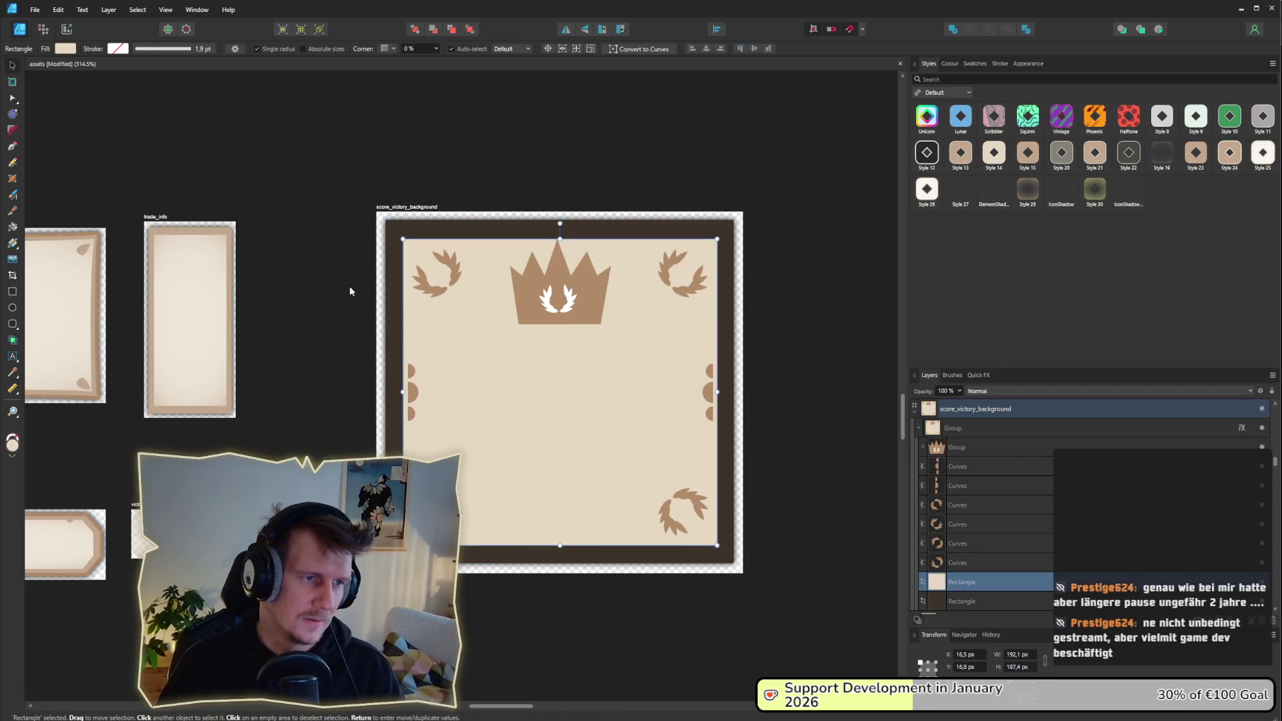
pyautogui.press('Delete')
pyautogui.moveTo(313, 236); pyautogui.dragTo(801, 564)
pyautogui.doubleClick(694, 498)
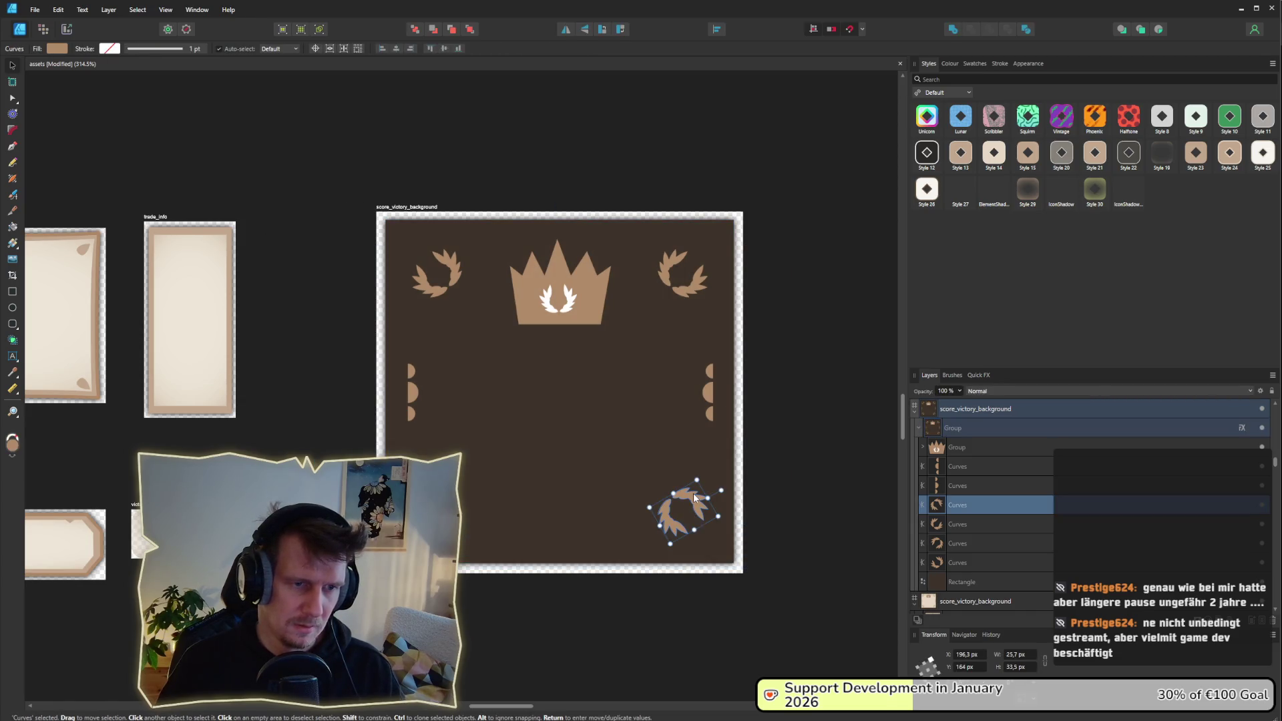
pyautogui.press('Delete')
pyautogui.click(708, 390)
pyautogui.press('Delete')
# Step: Delete the crown, left laurel and ornament curves, then start renaming the artboard settings_background
pyautogui.press('Delete')
pyautogui.click(521, 307)
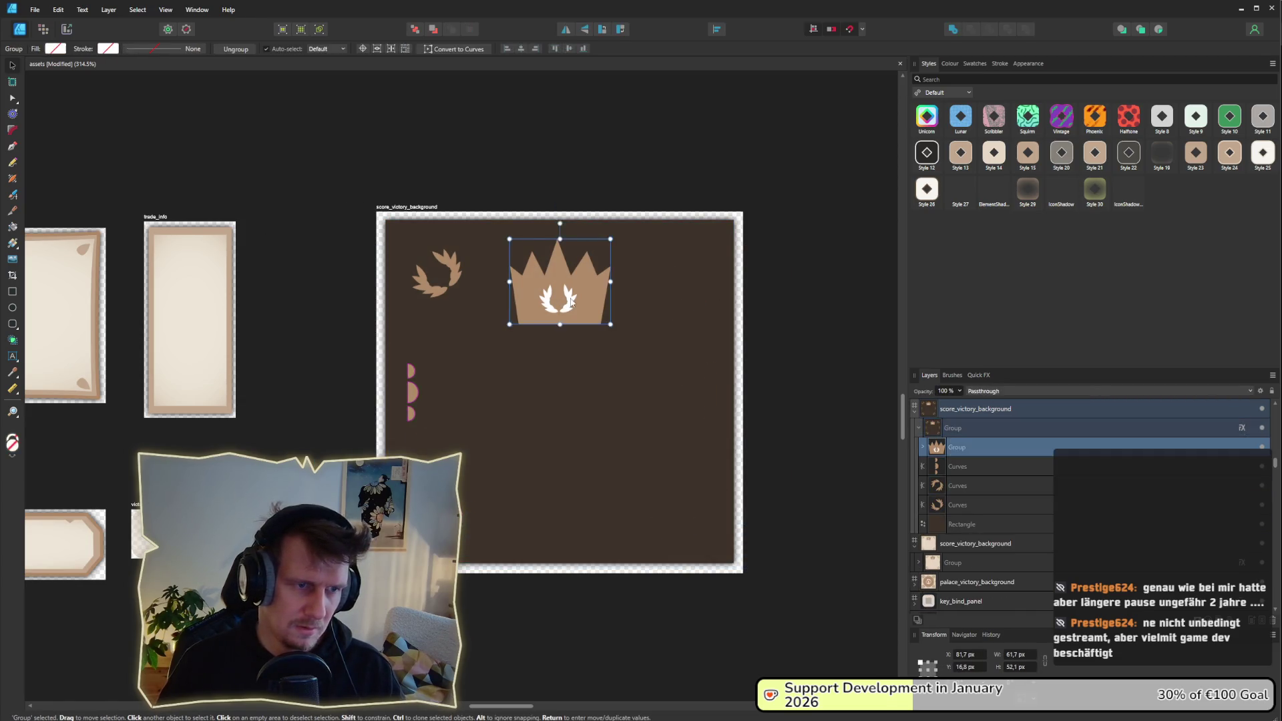
pyautogui.press('Delete')
pyautogui.click(434, 297)
pyautogui.press('Delete')
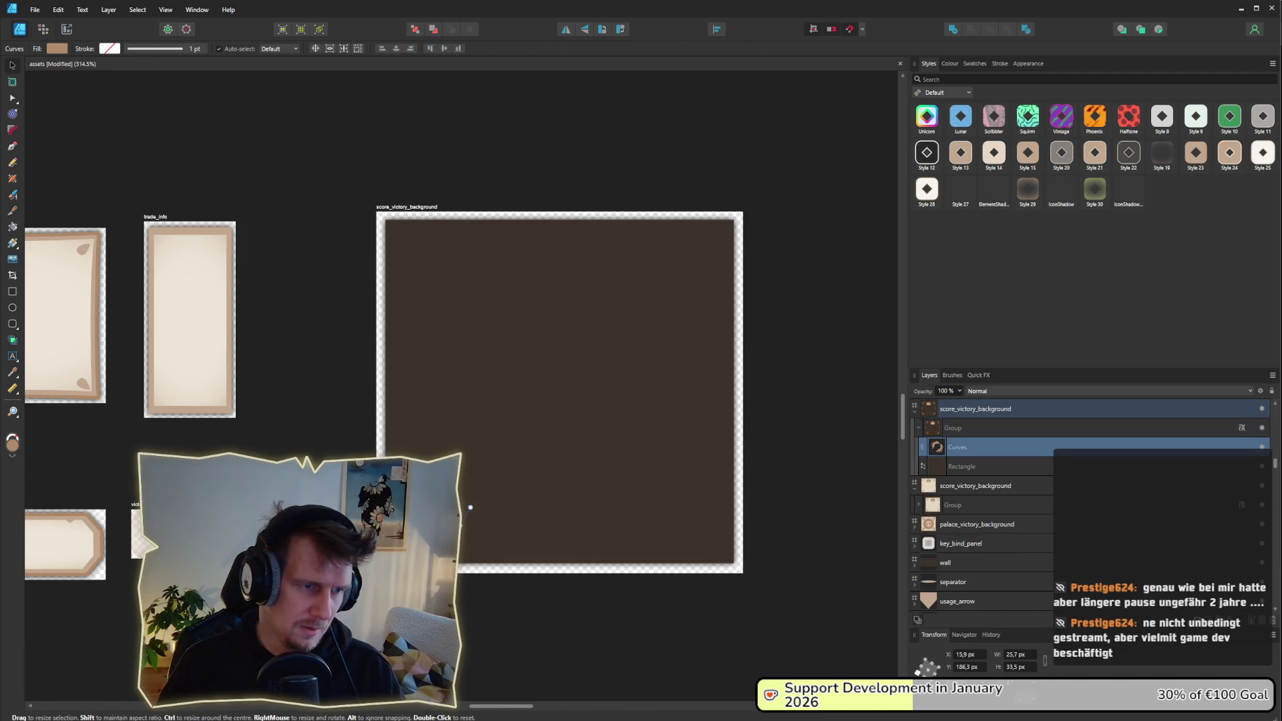
pyautogui.click(791, 458)
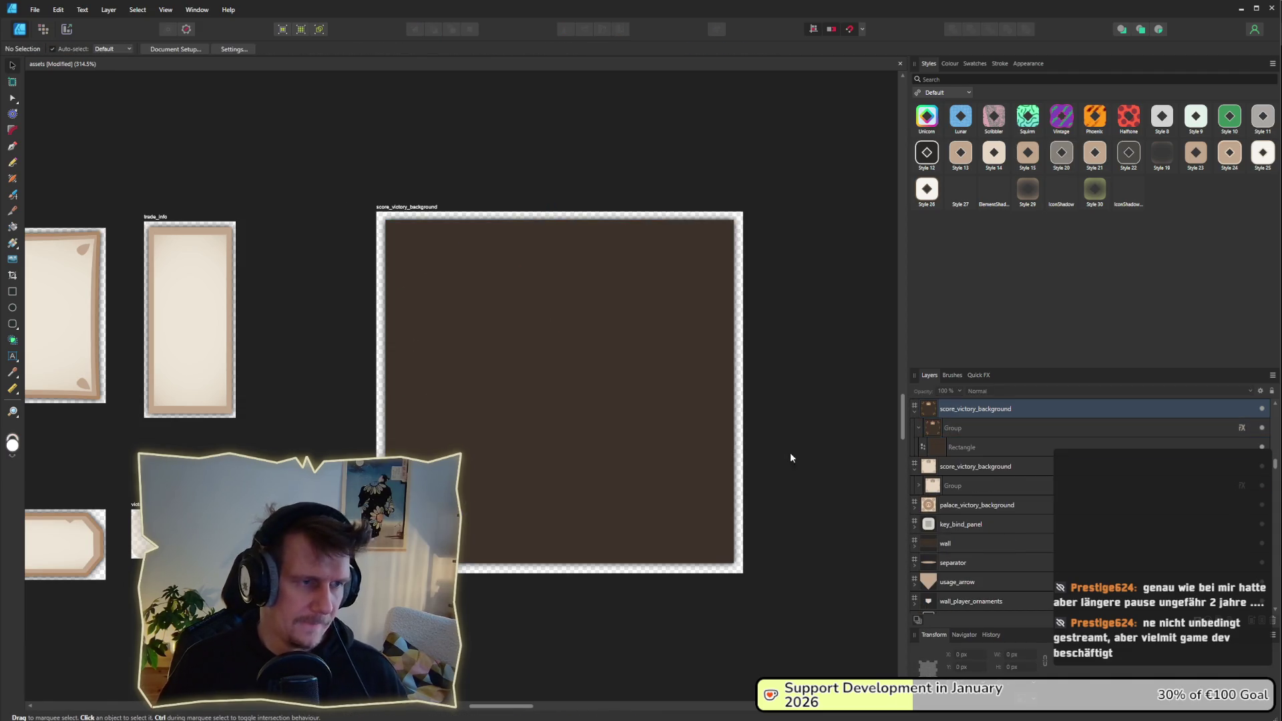
pyautogui.doubleClick(398, 209)
pyautogui.write('settings_background')
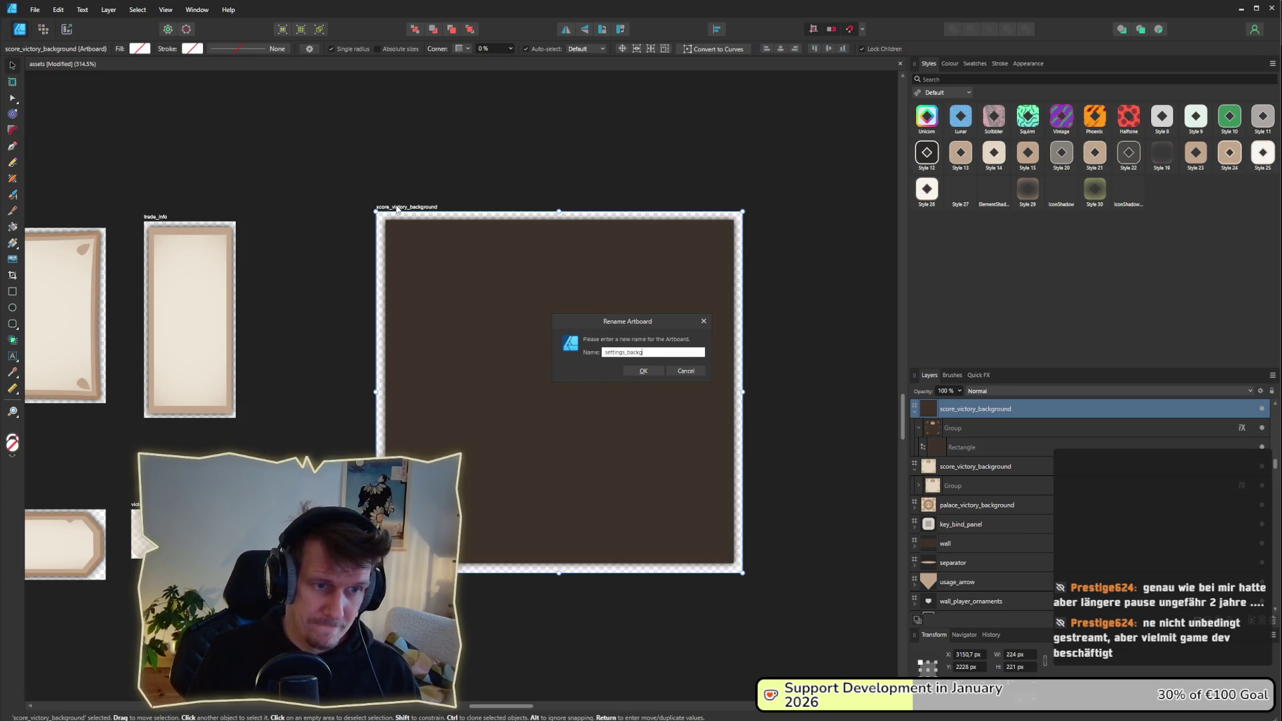
# Step: Confirm the settings_background name and remove the stray slice1 in the Export persona
pyautogui.click(640, 371)
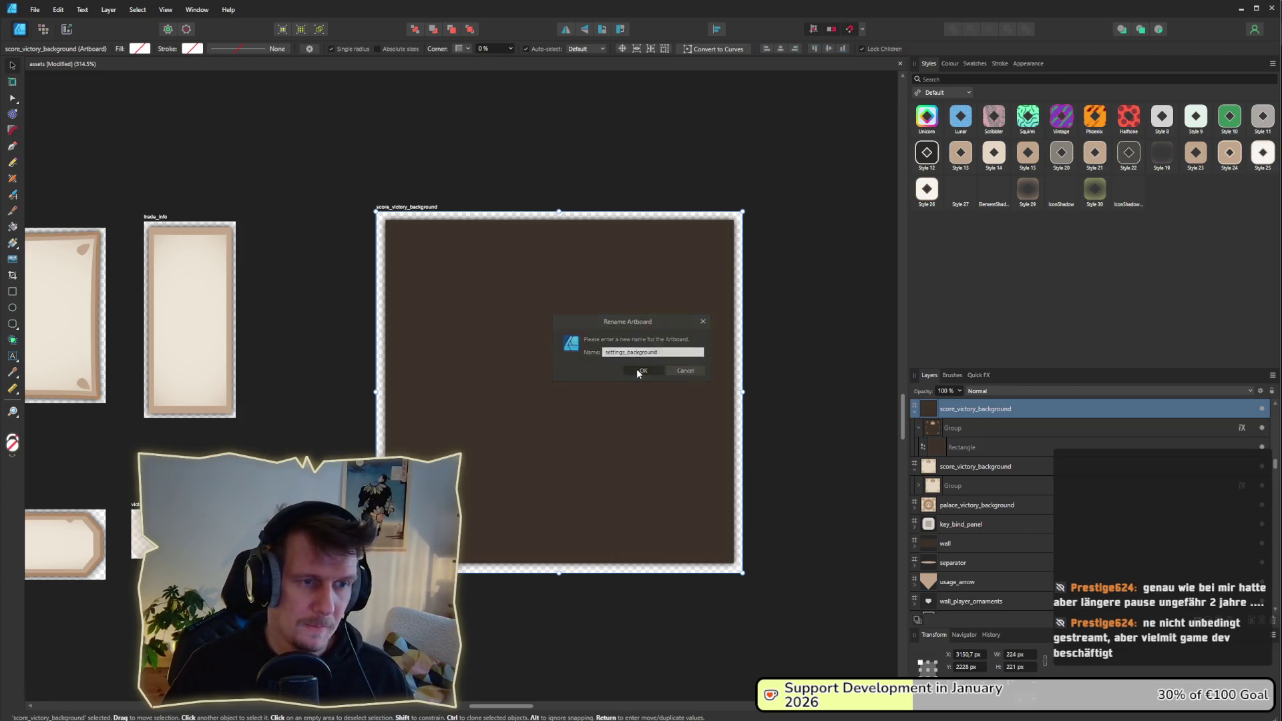
pyautogui.click(68, 30)
pyautogui.moveTo(476, 341); pyautogui.dragTo(484, 342)
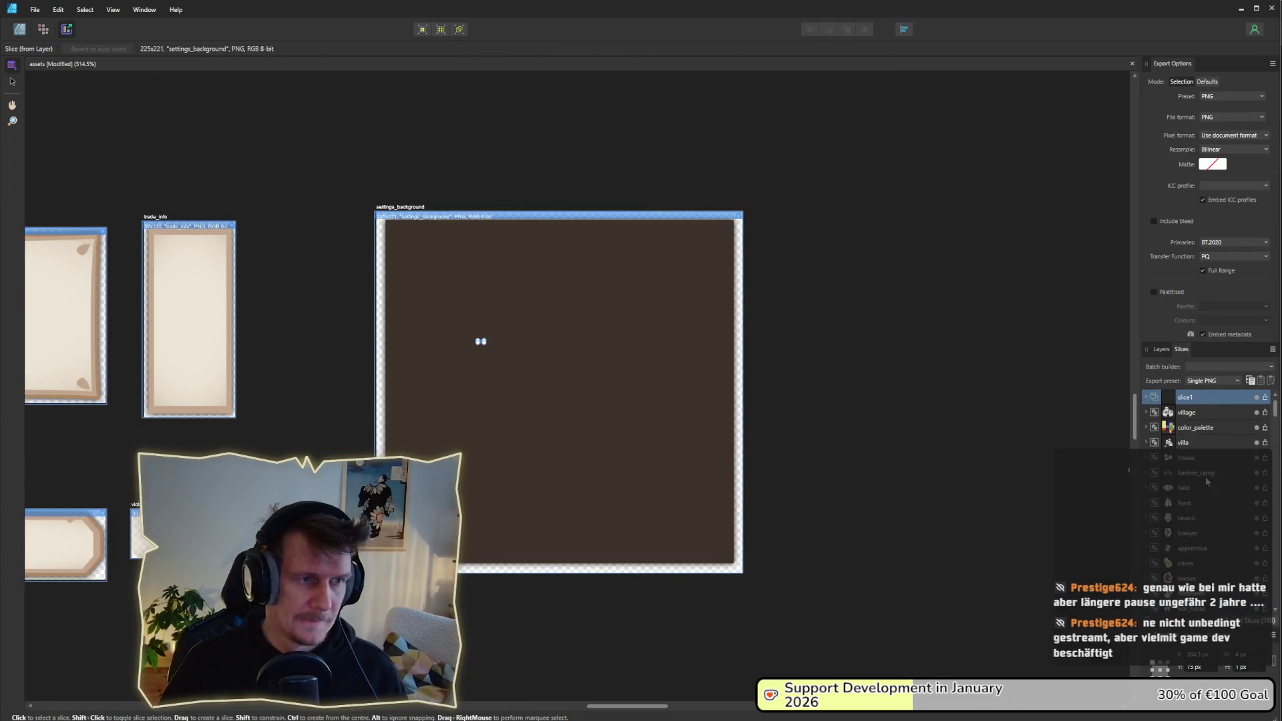
pyautogui.click(1264, 397)
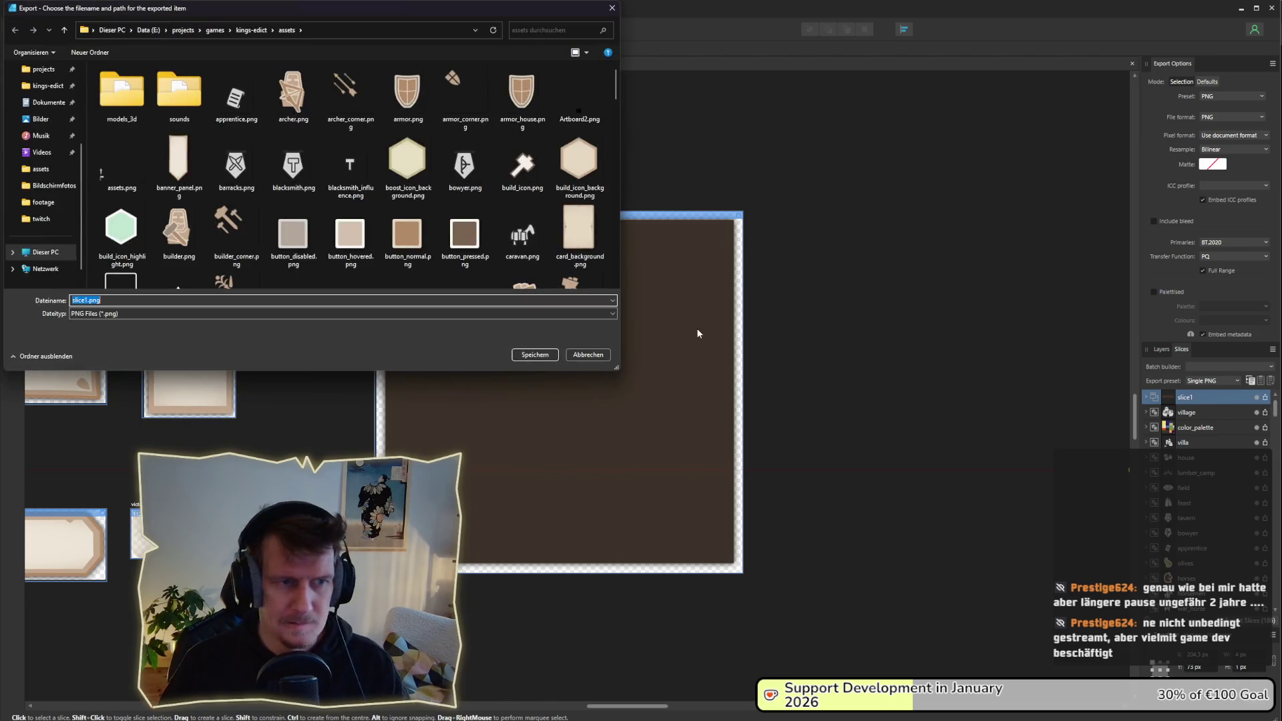
pyautogui.click(588, 355)
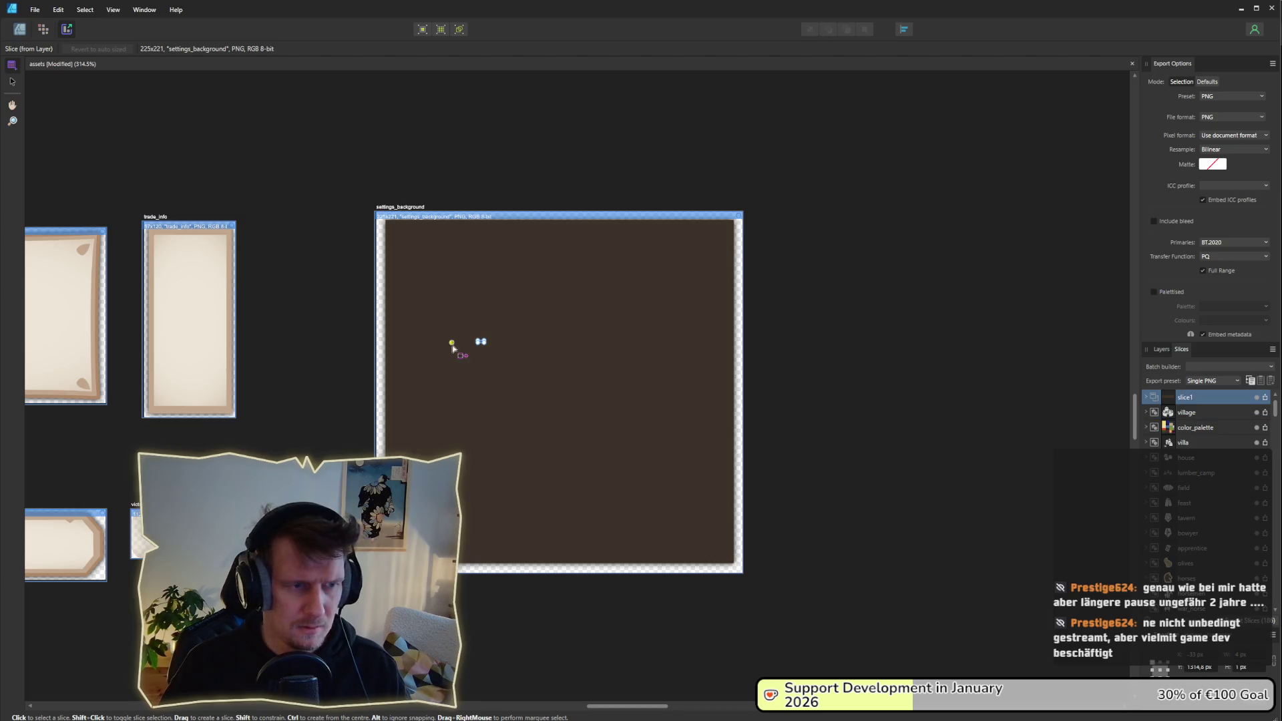
pyautogui.press('Delete')
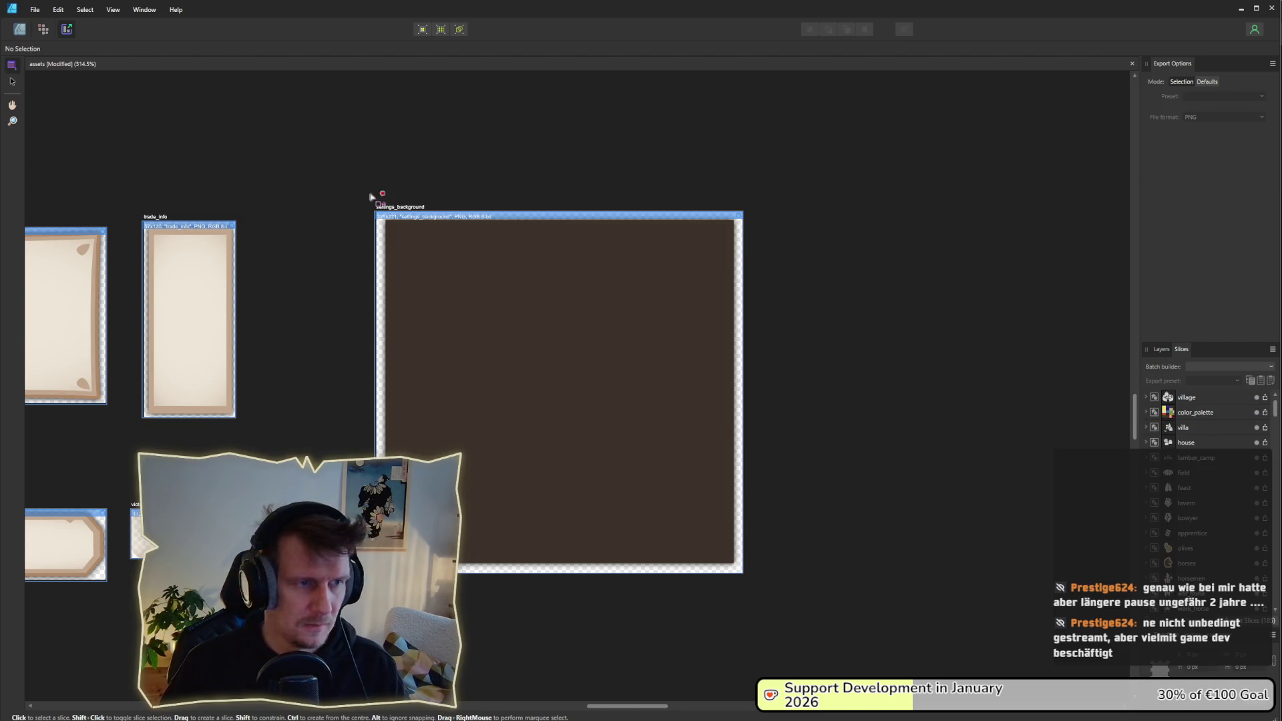
# Step: Export the settings_background slice as a PNG into the assets folder
pyautogui.click(220, 282)
pyautogui.click(481, 312)
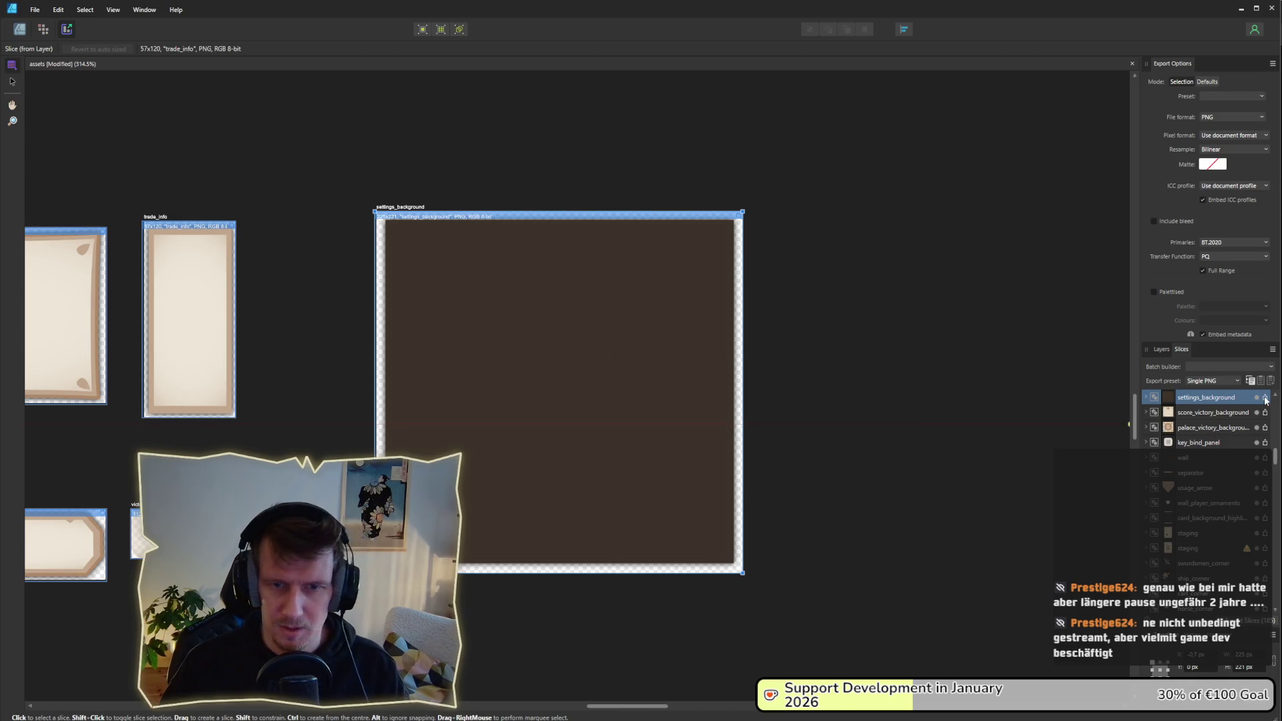
pyautogui.click(1254, 620)
pyautogui.press('Return')
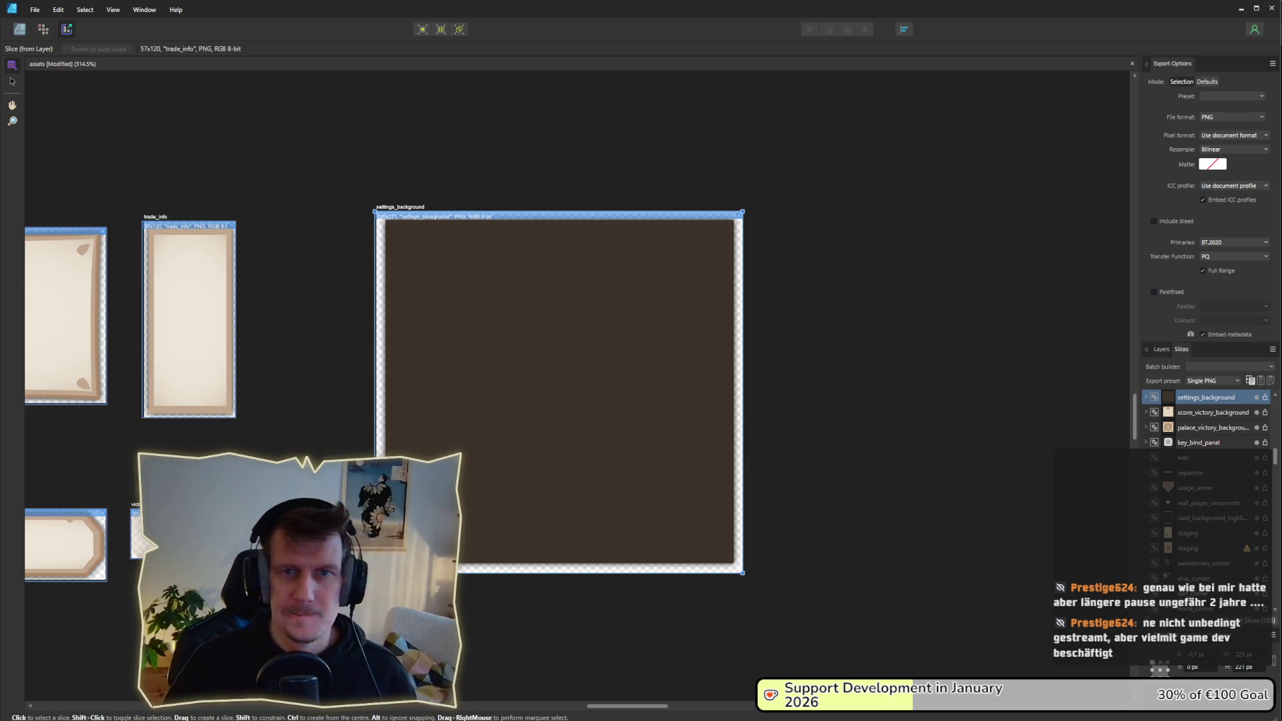
pyautogui.click(1241, 9)
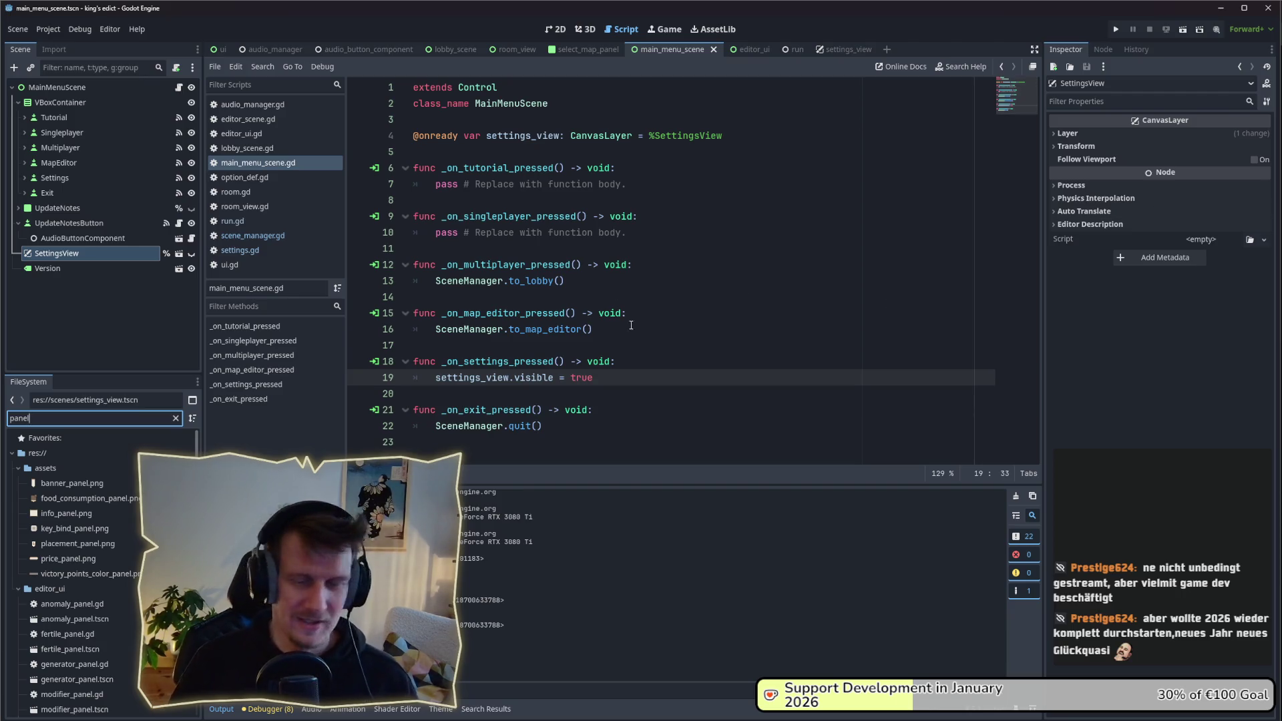
# Step: Clear the 'panel' FileSystem filter so all project files show, then return to Affinity Designer
pyautogui.click(598, 376)
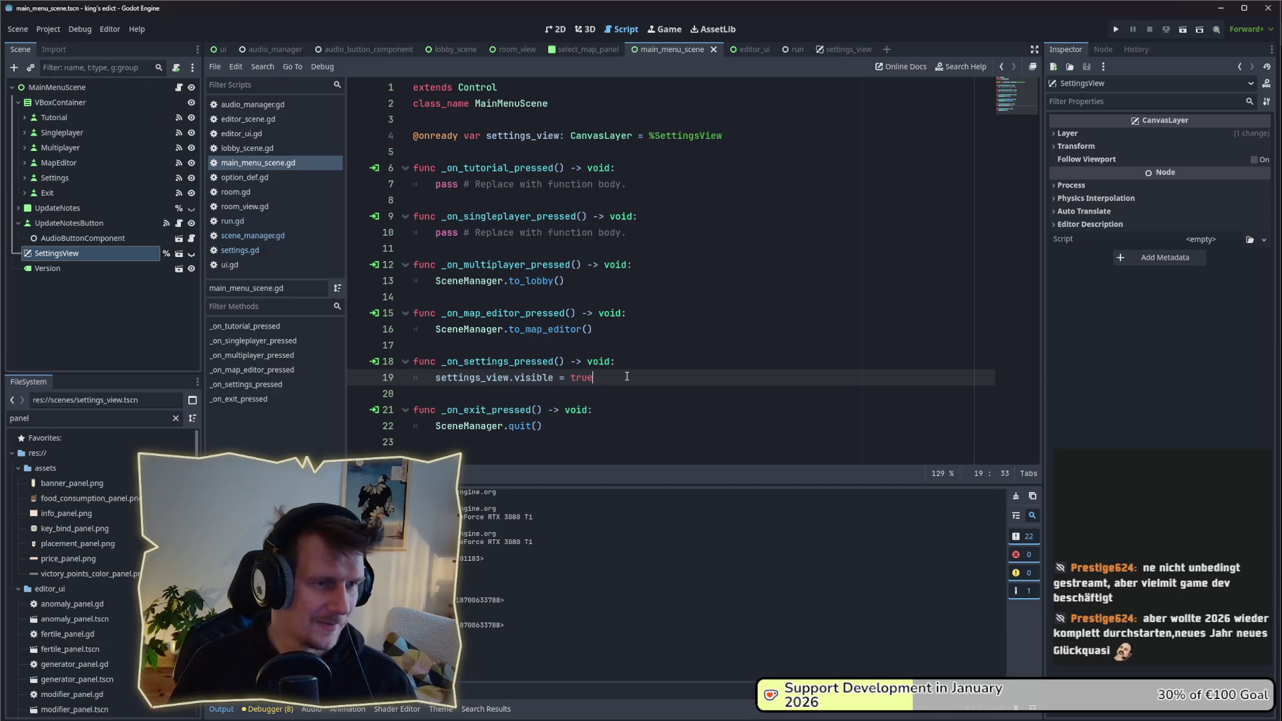
pyautogui.click(639, 253)
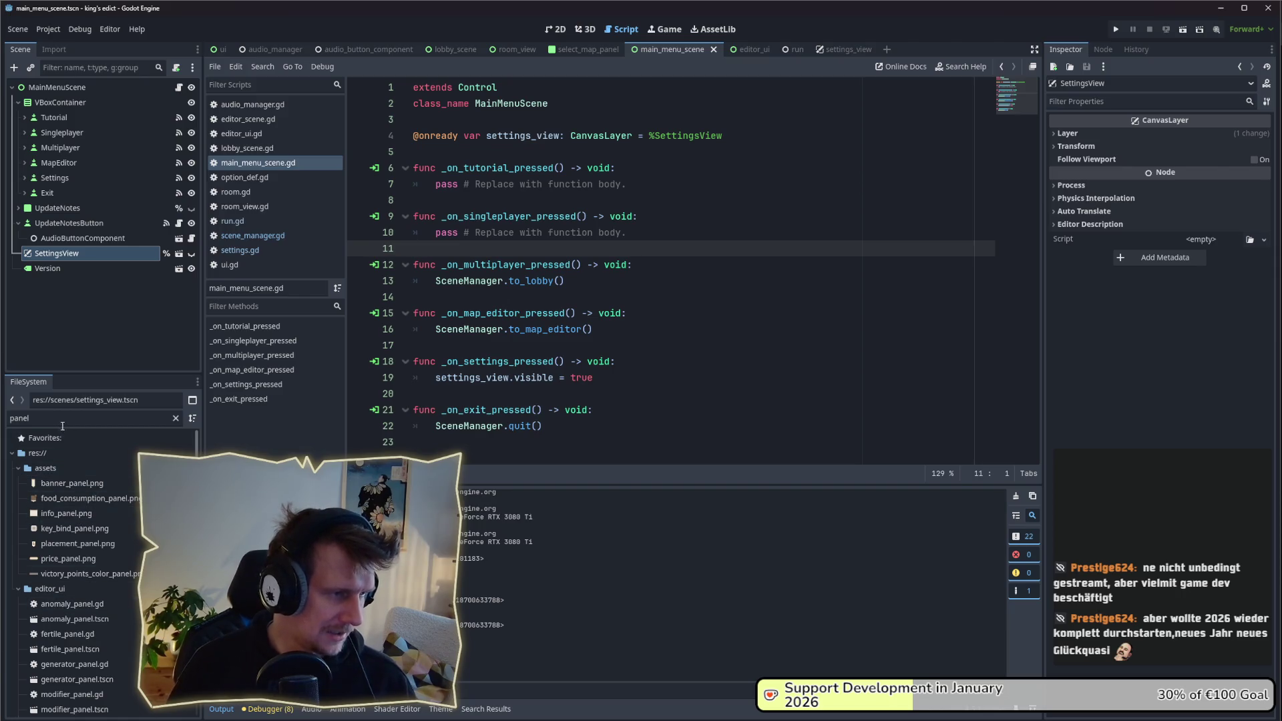
pyautogui.click(176, 418)
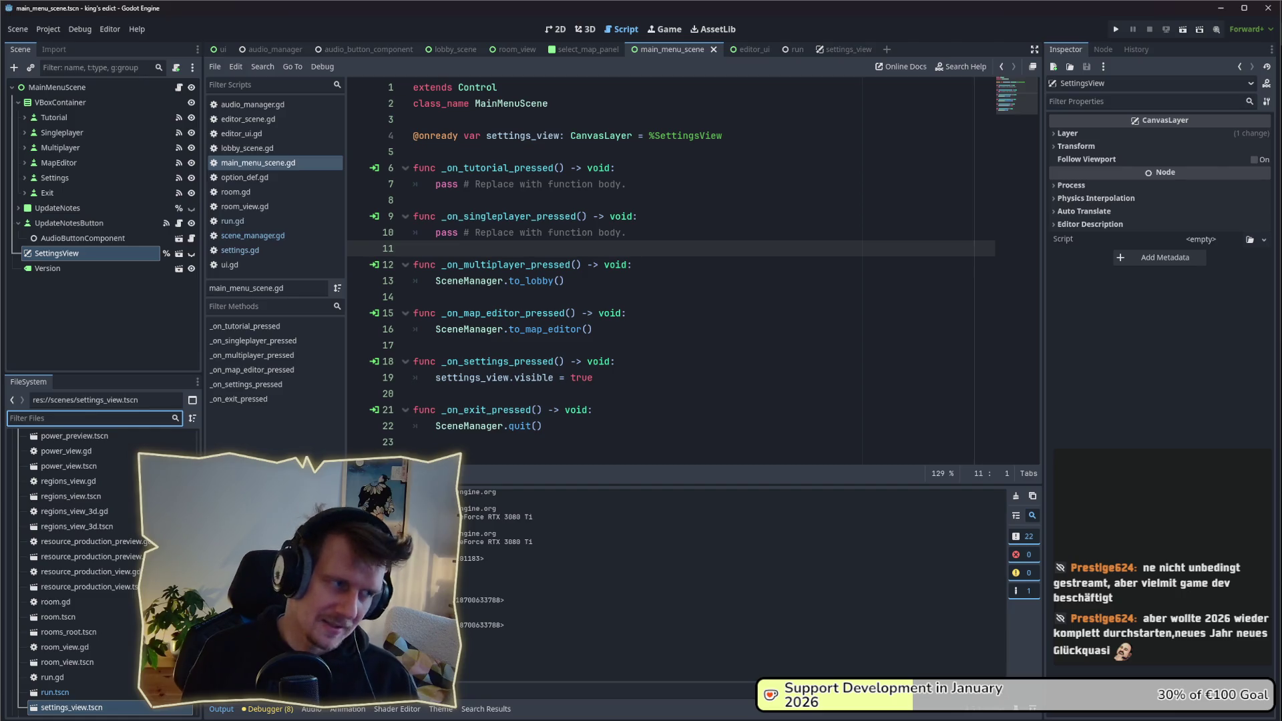
pyautogui.hotkey('alt', 'Tab')
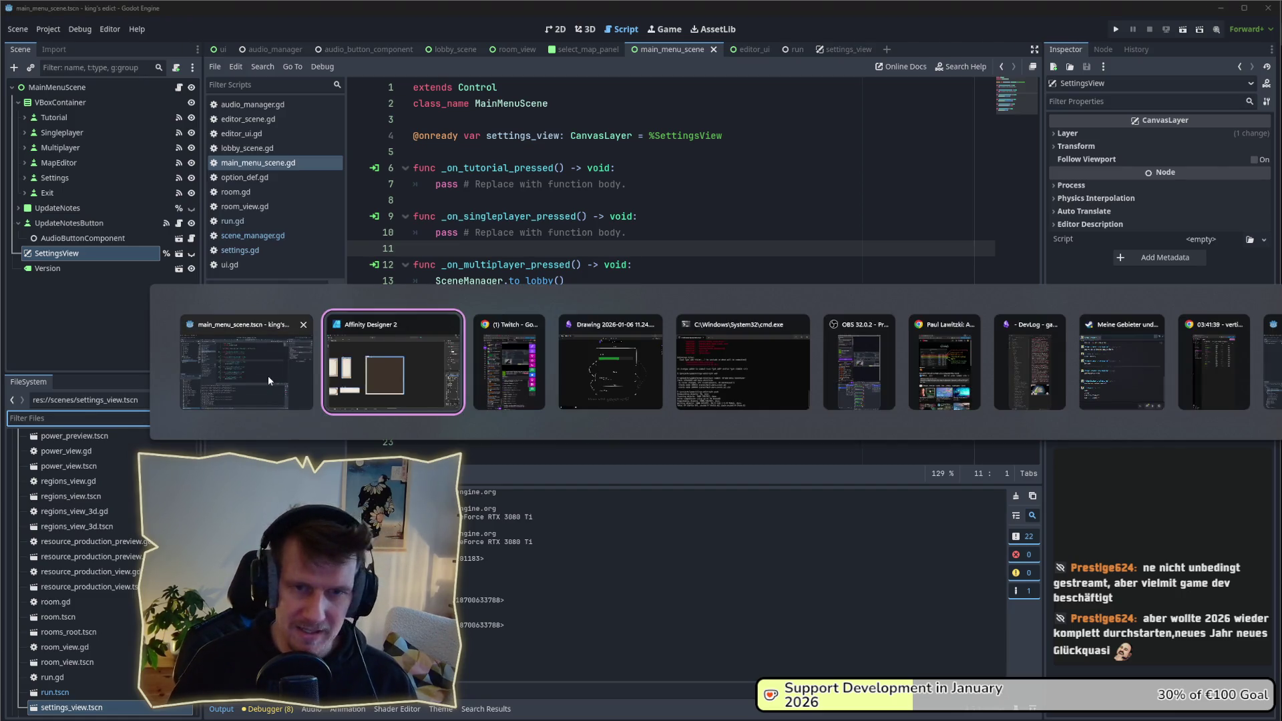
# Step: Rename the artboard to settings_background_panel and save the document
pyautogui.click(394, 363)
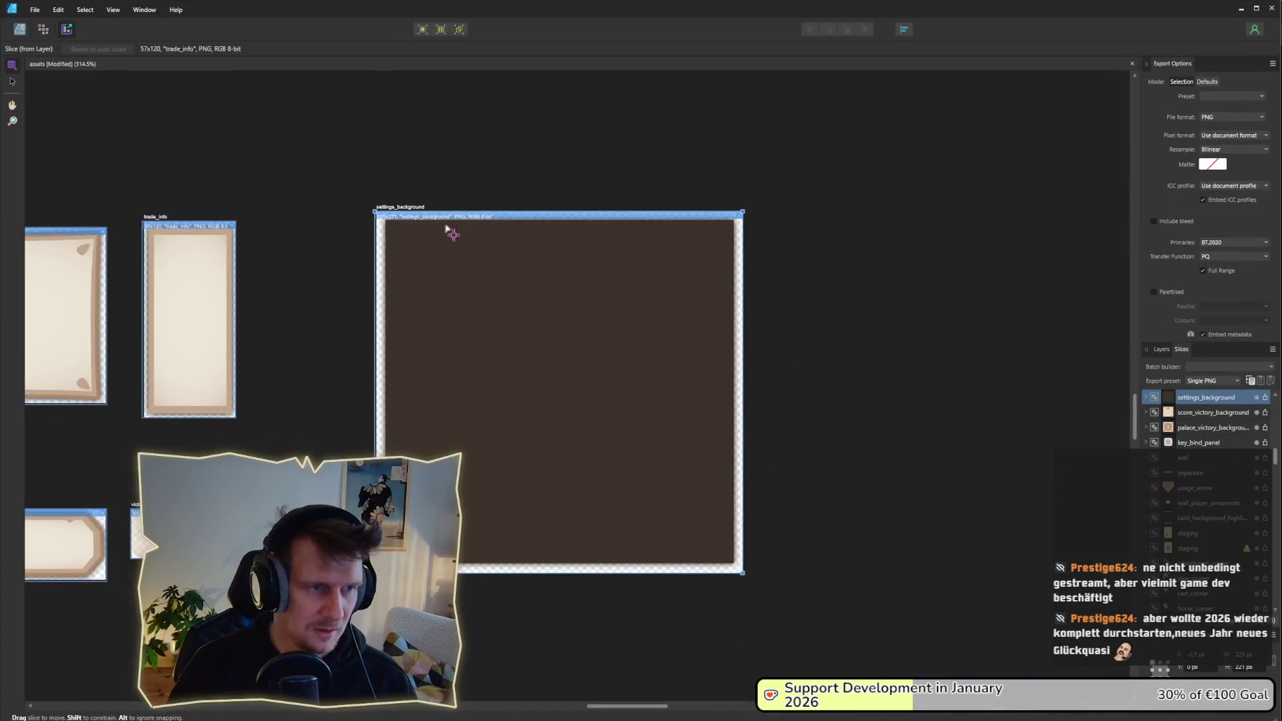
pyautogui.click(20, 29)
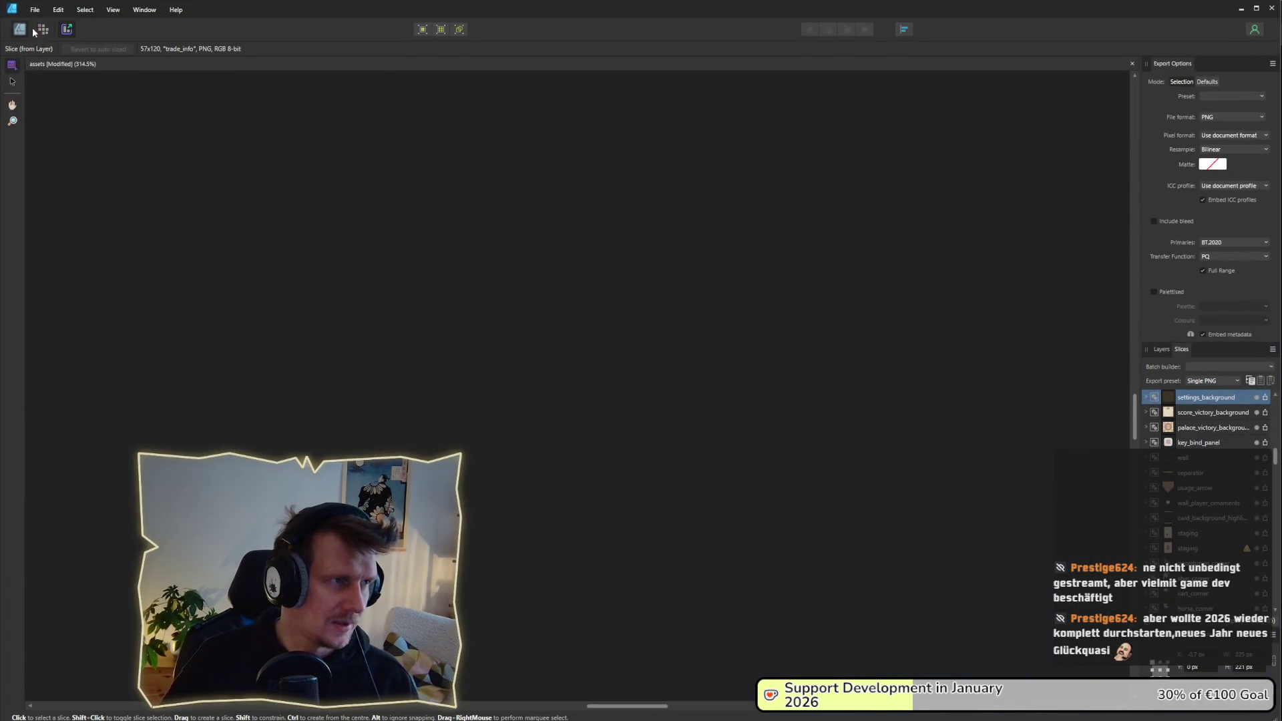
pyautogui.doubleClick(417, 206)
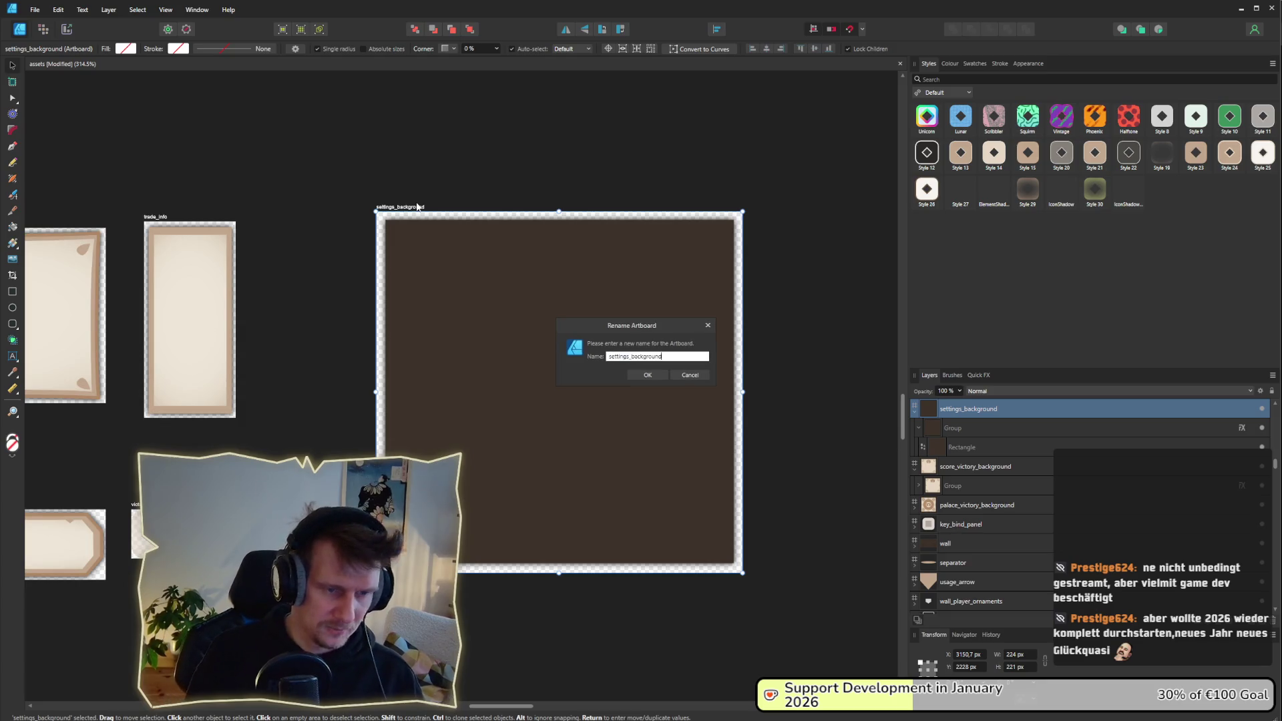
pyautogui.write('_panel')
pyautogui.press('Return')
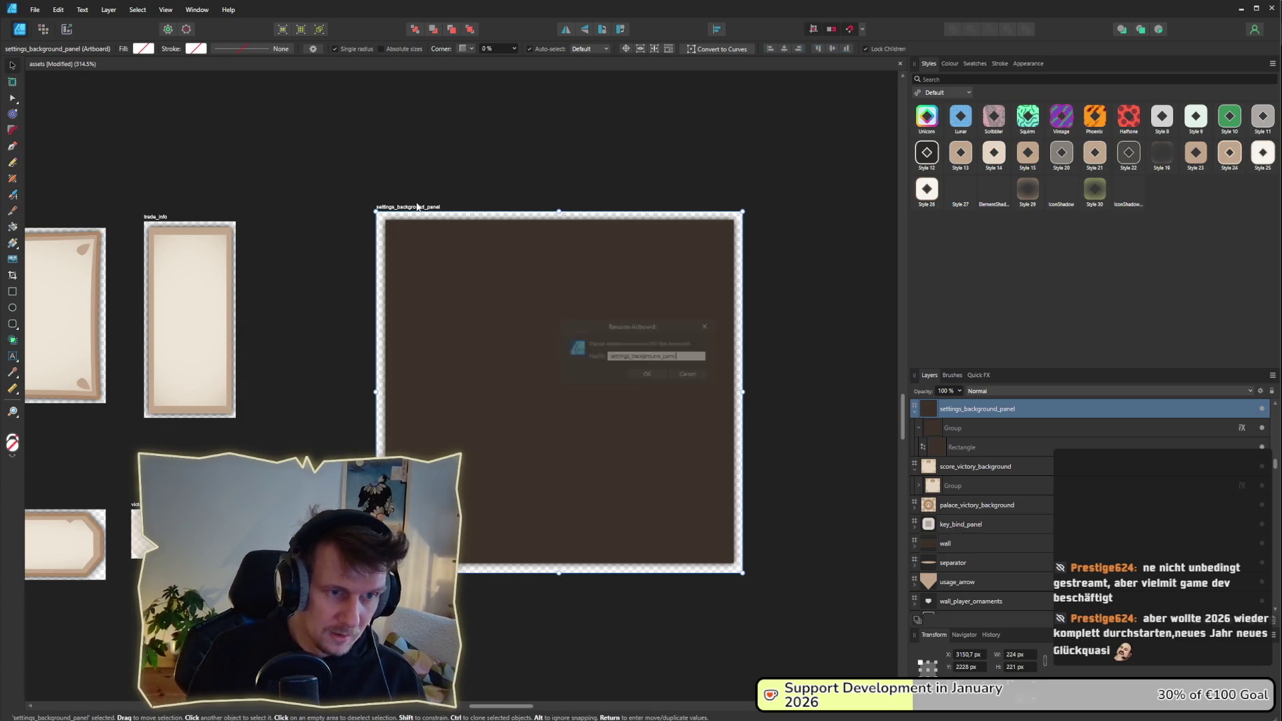
pyautogui.click(812, 310)
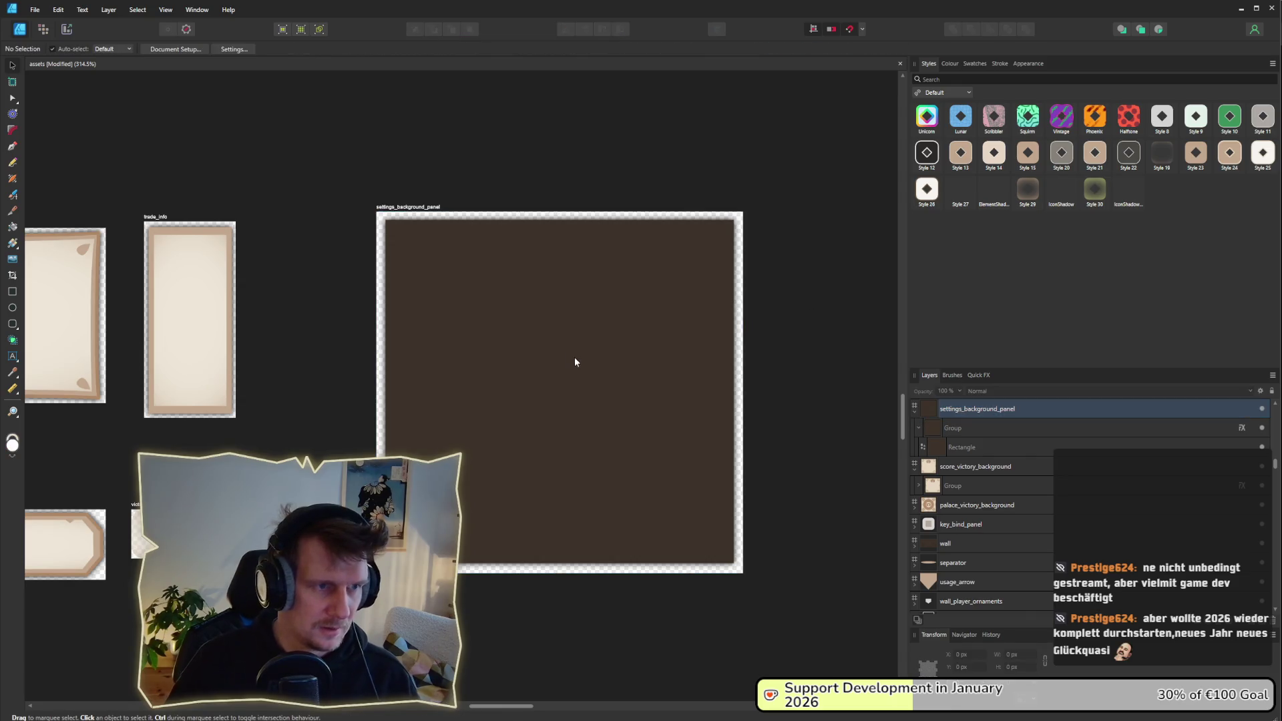
pyautogui.hotkey('ctrl', 's')
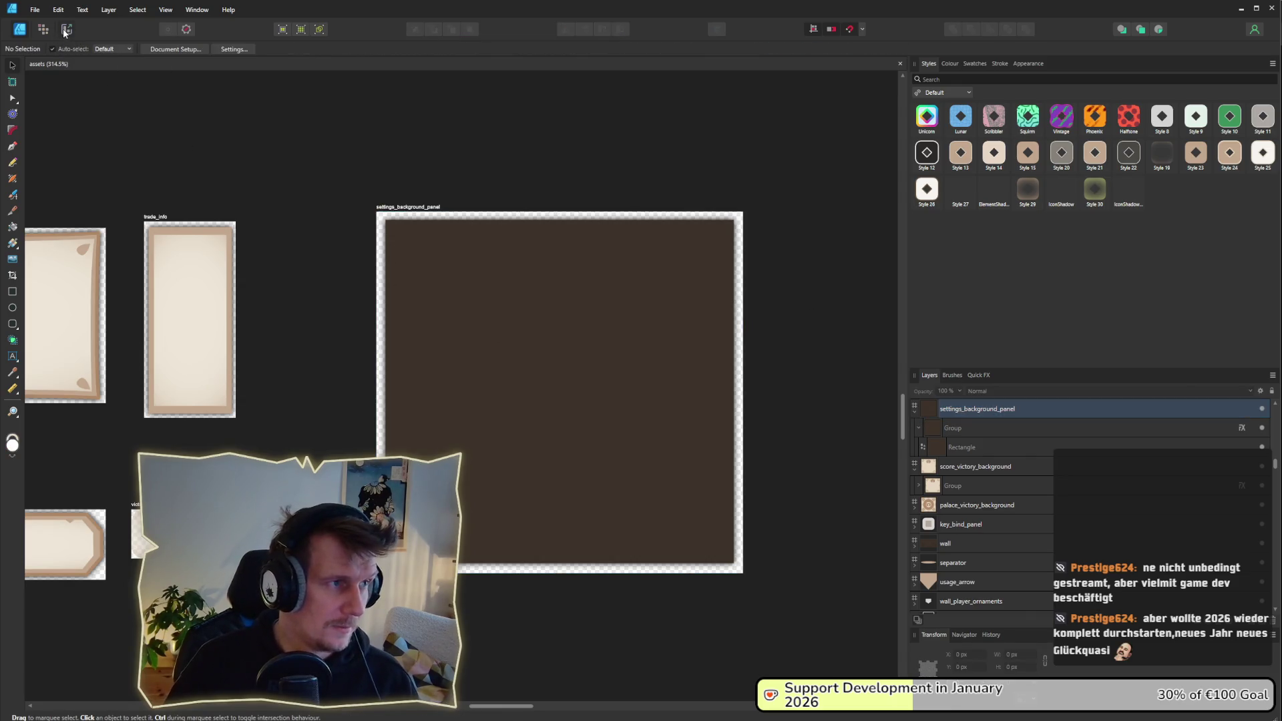
# Step: Export the slice as settings_background_panel.png from the Export persona
pyautogui.click(67, 29)
pyautogui.click(1265, 398)
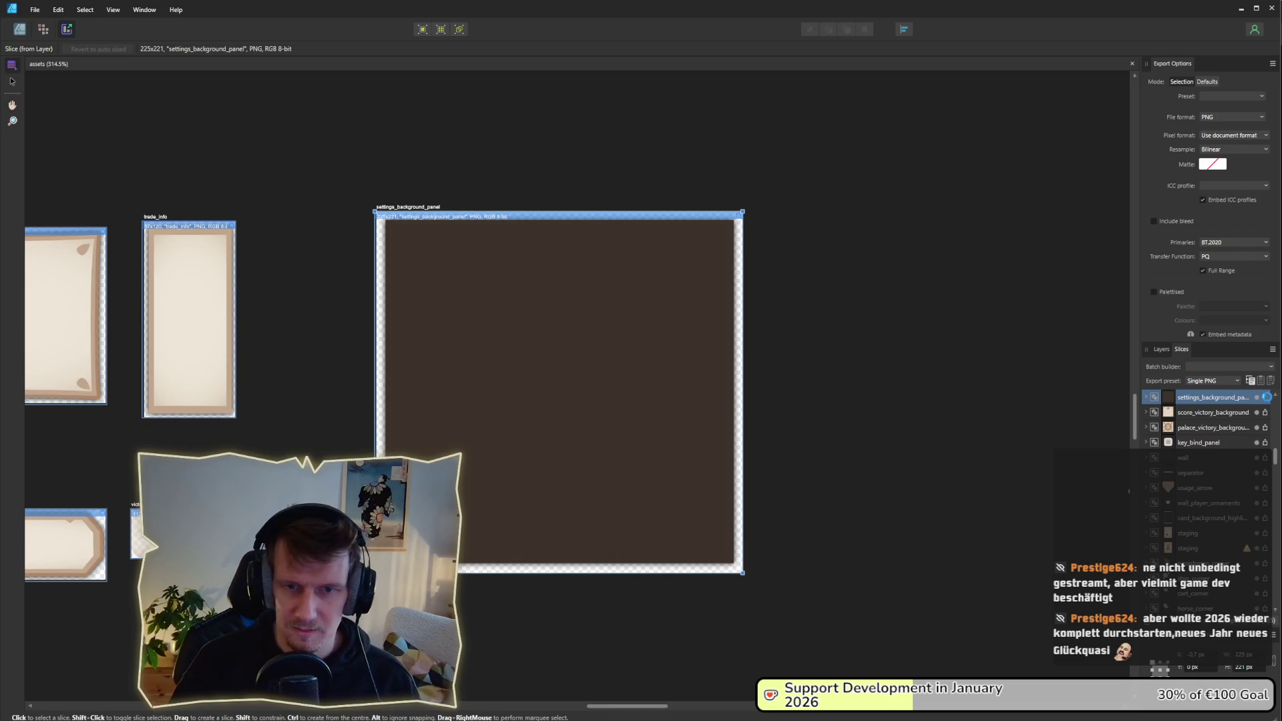
pyautogui.click(536, 352)
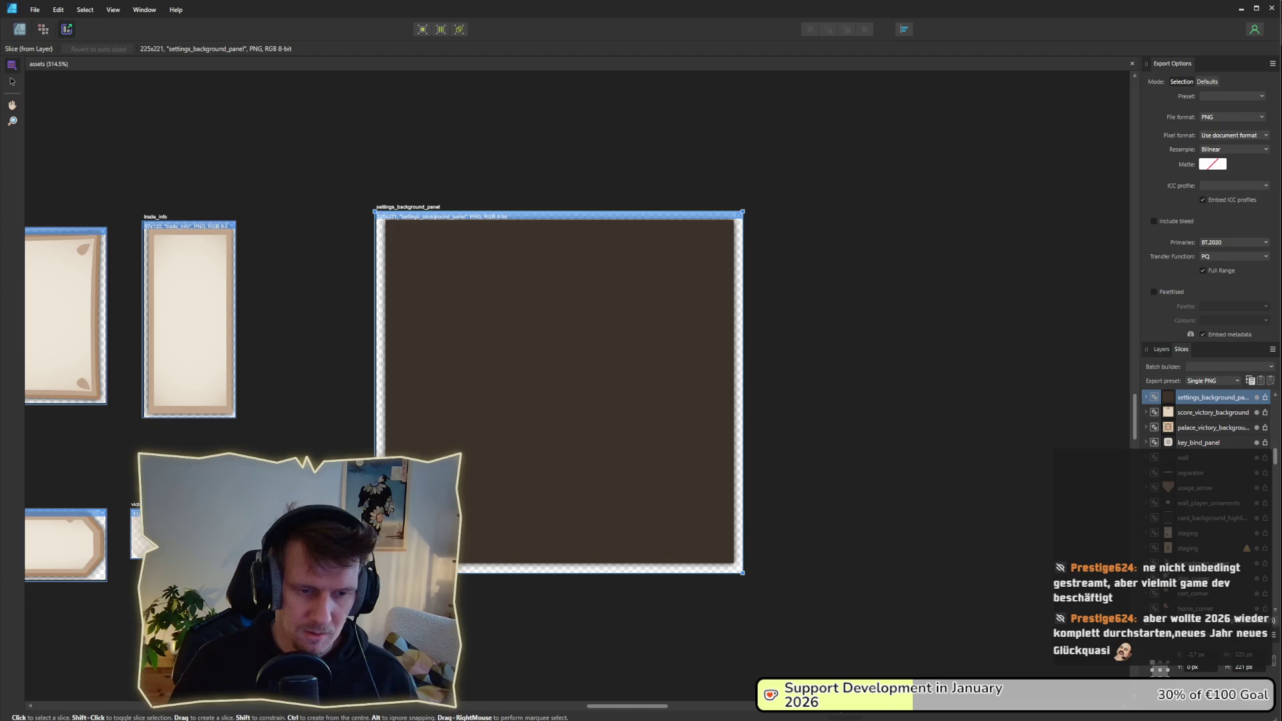
pyautogui.moveTo(907, 717)
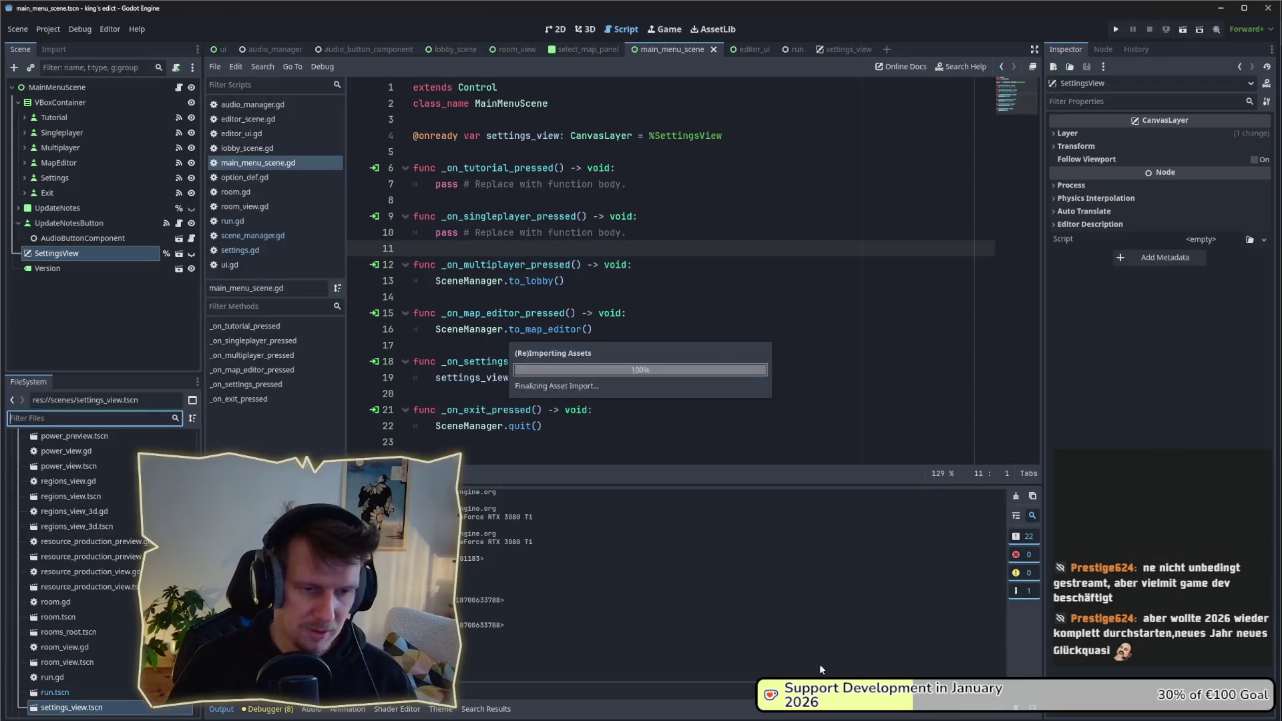
# Step: Filter FileSystem by 'setting' and delete the old settings_background.png
pyautogui.click(922, 657)
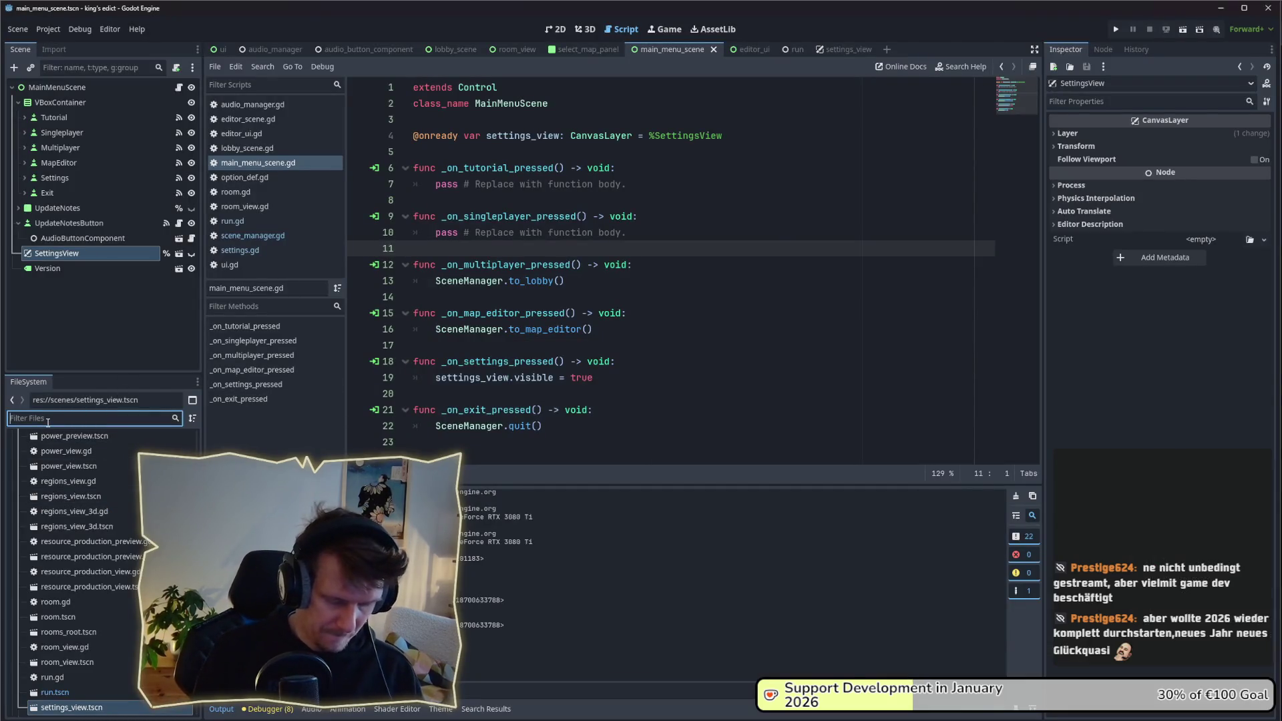
pyautogui.write('panel')
pyautogui.press('BackSpace')
pyautogui.press('BackSpace')
pyautogui.press('BackSpace')
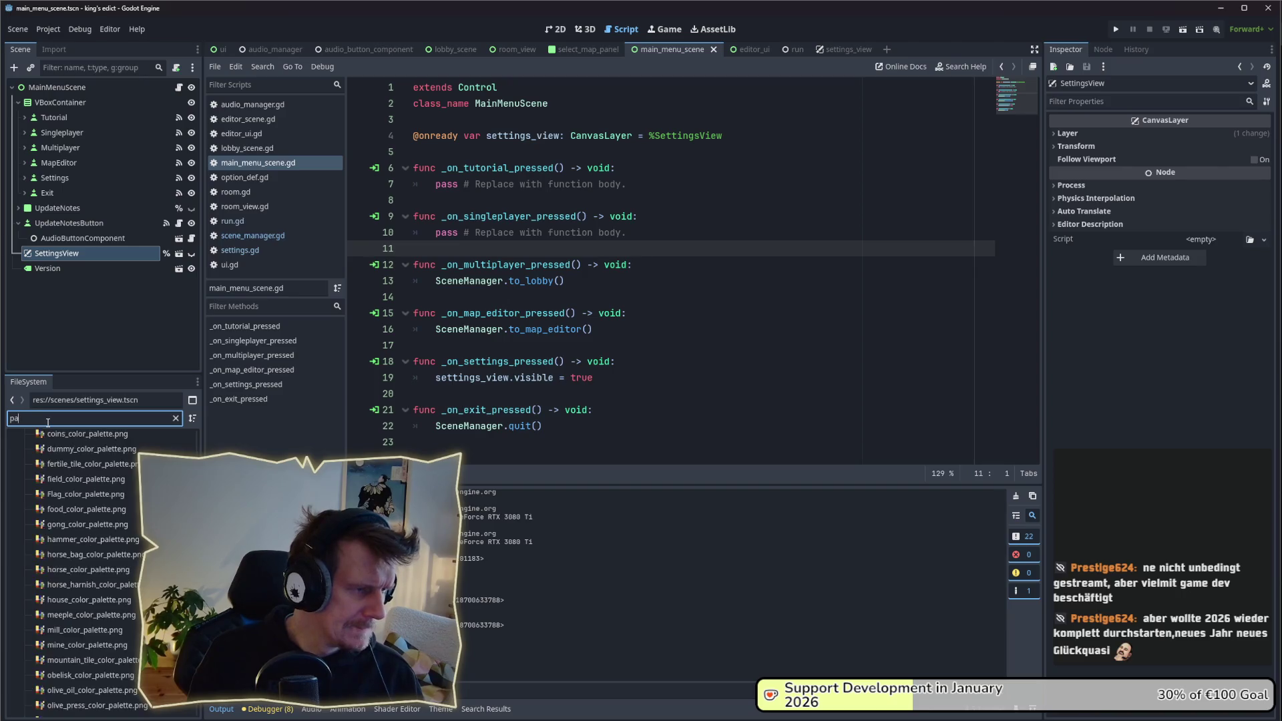
pyautogui.write('setting')
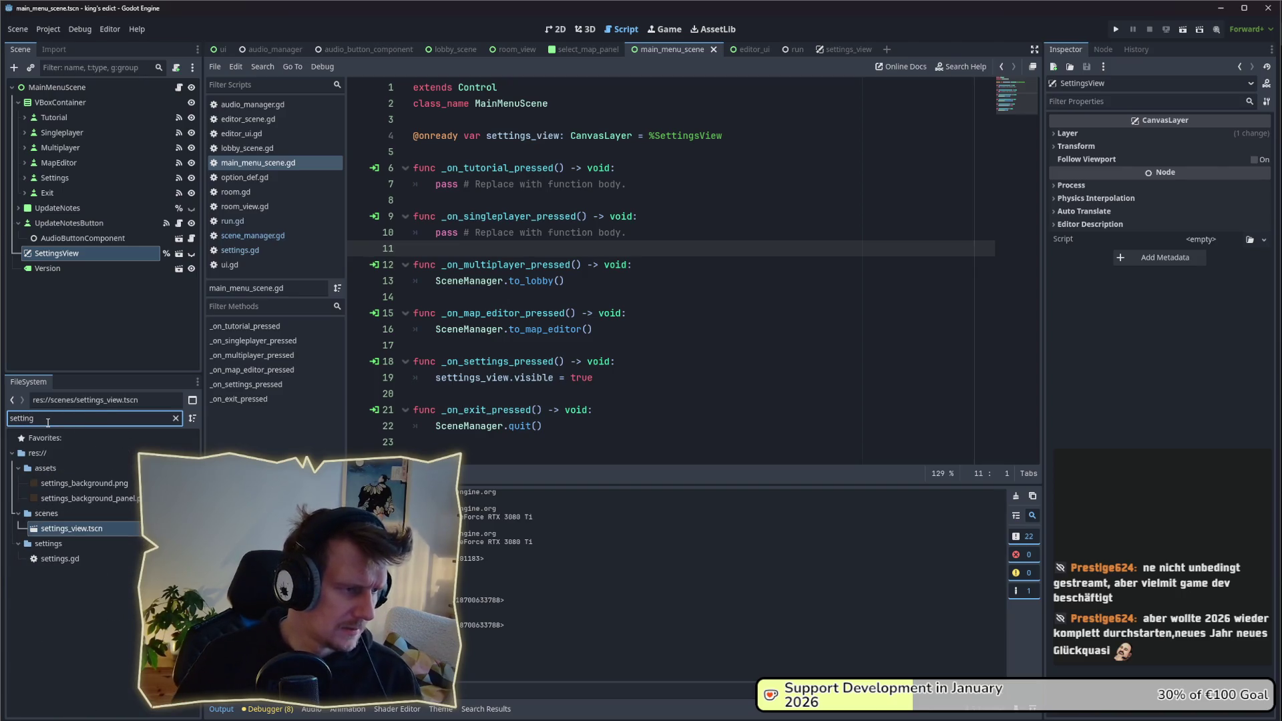
pyautogui.click(80, 483)
pyautogui.press('Delete')
pyautogui.press('Return')
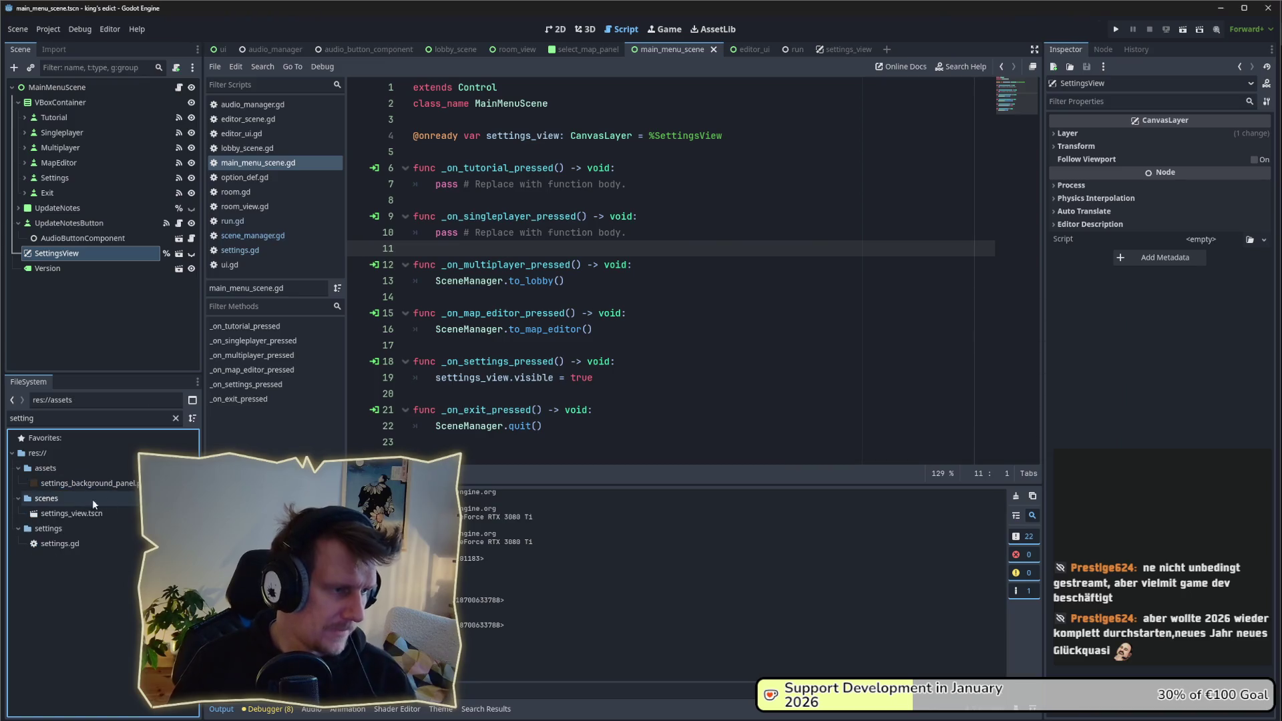
pyautogui.moveTo(82, 487)
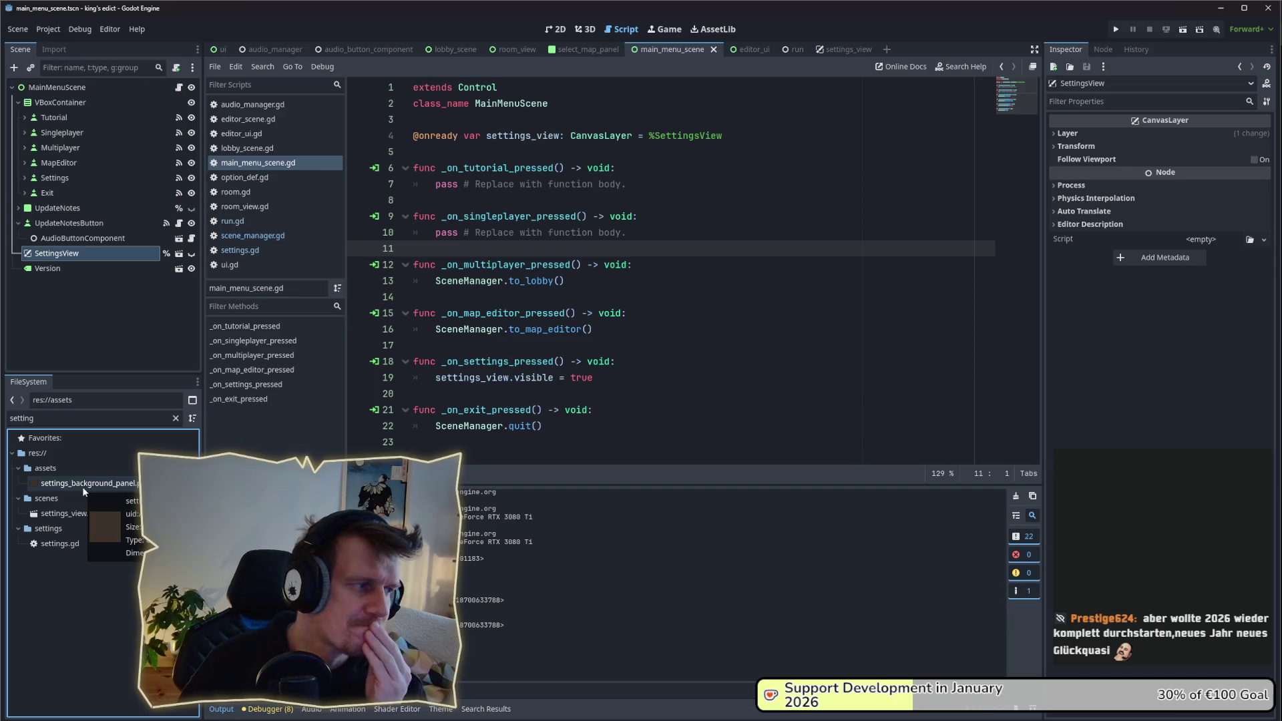
# Step: Filter by 'defaul' and open the default.tres theme for editing
pyautogui.hotkey('ctrl', 'f')
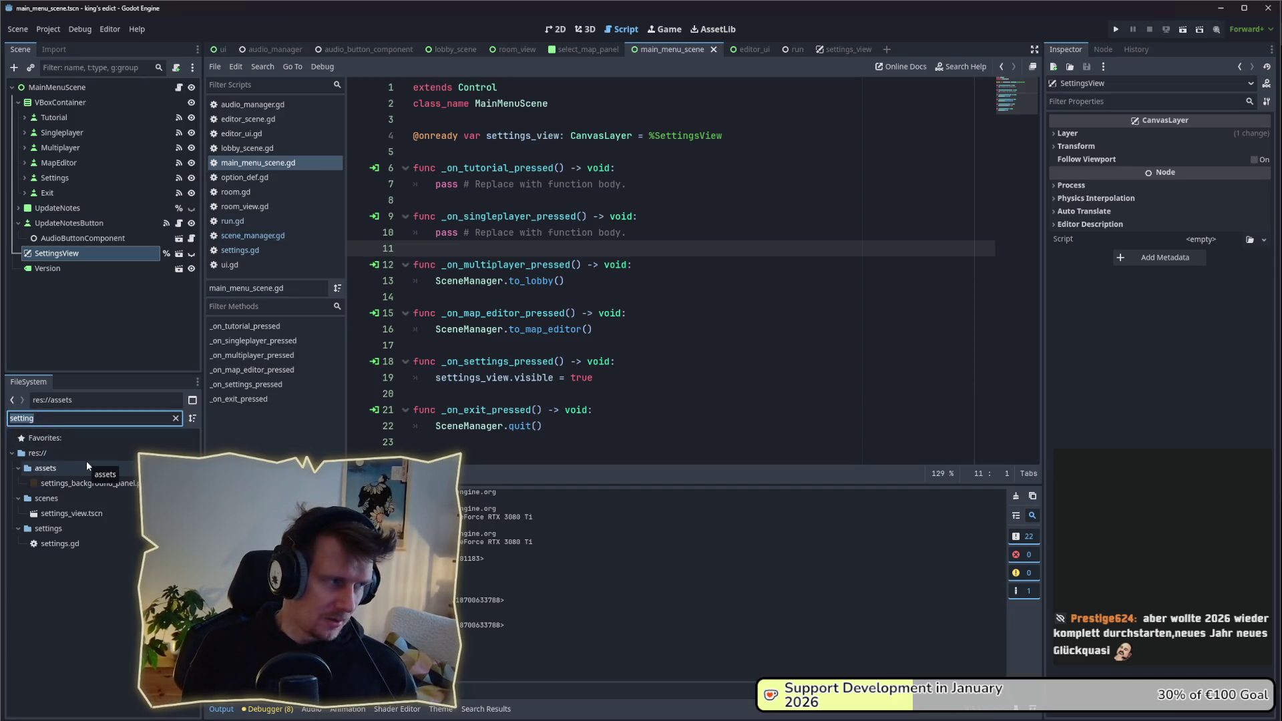
pyautogui.write('defaul')
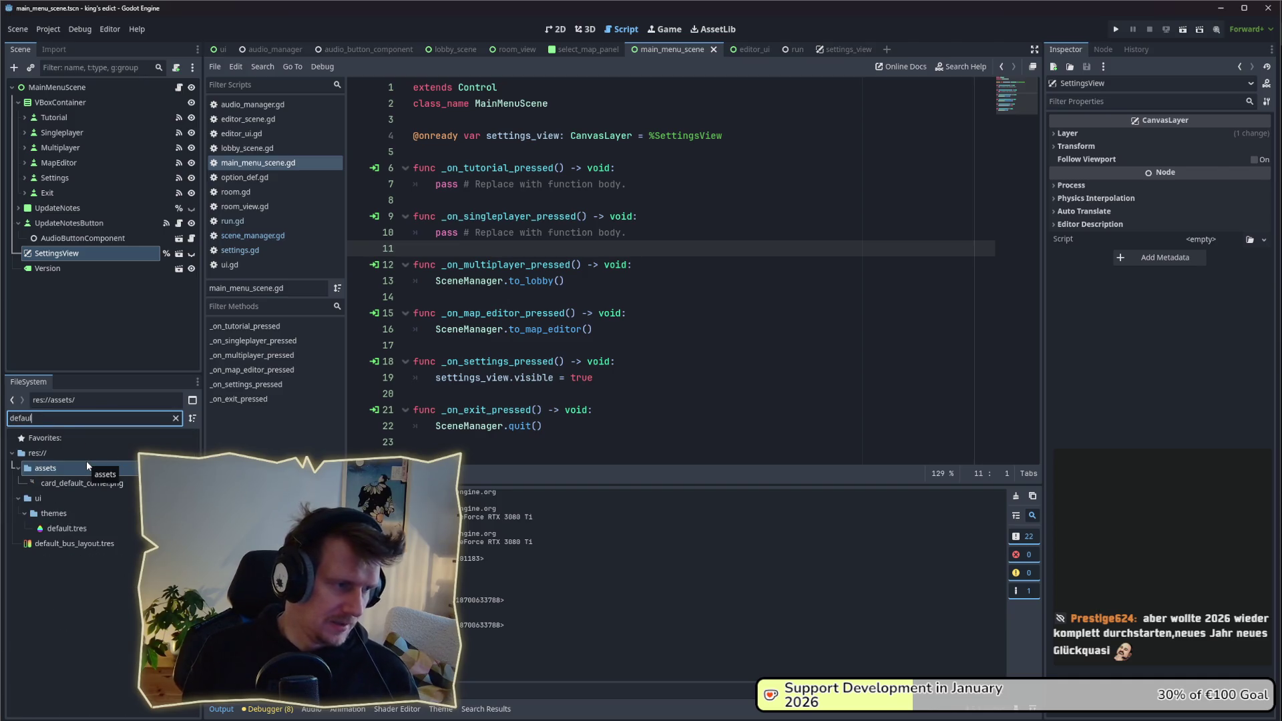
pyautogui.doubleClick(85, 530)
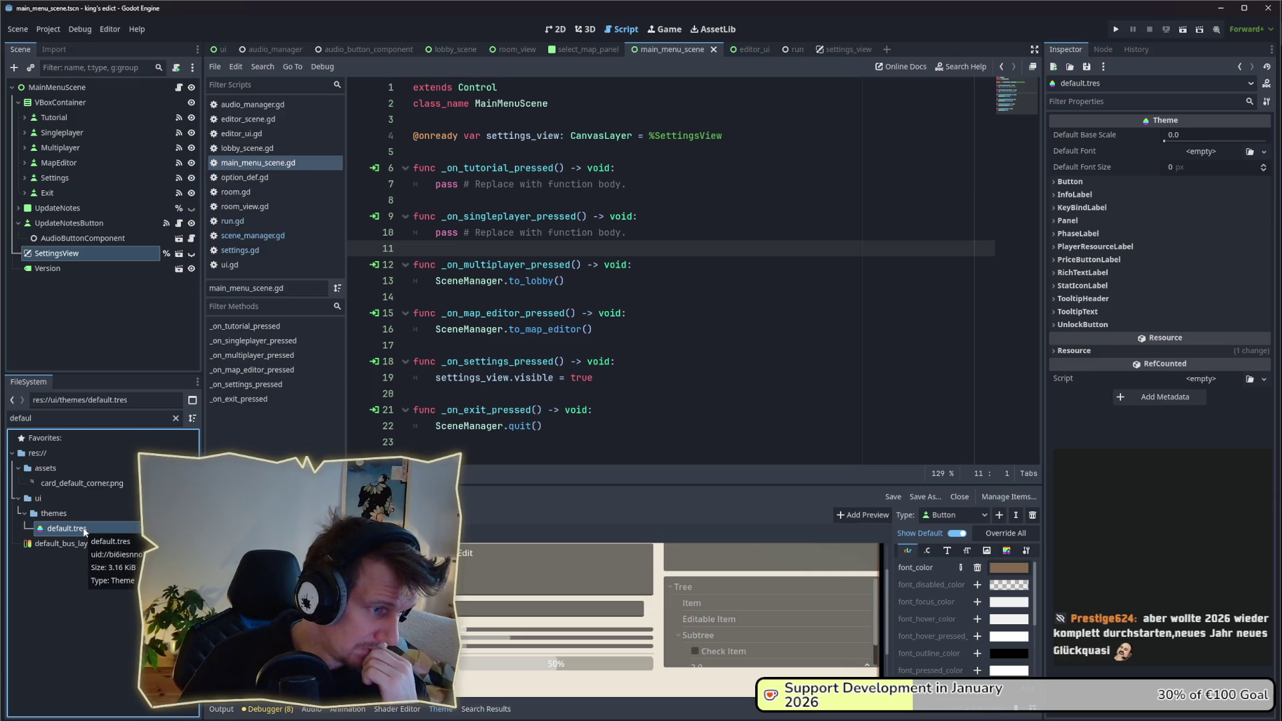
# Step: Clear the FileSystem filter and browse to the ui/themes folder contents
pyautogui.click(53, 513)
pyautogui.rightClick(69, 513)
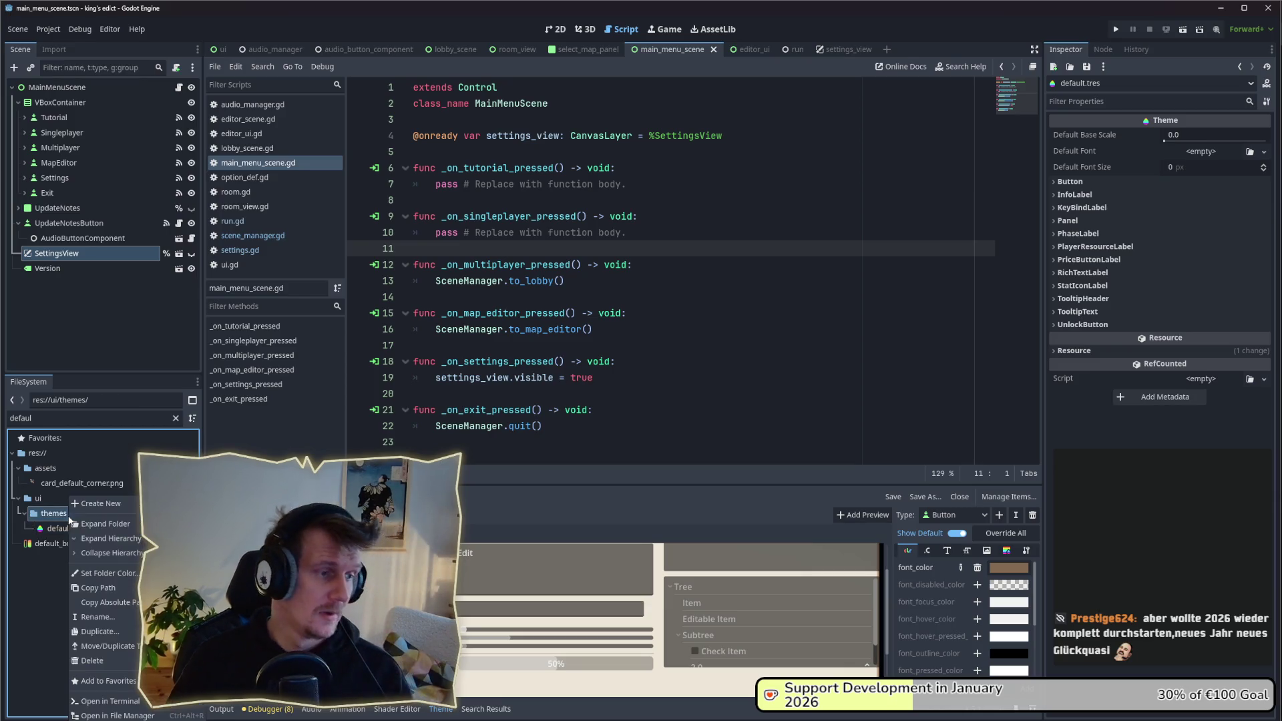
pyautogui.click(44, 418)
pyautogui.hotkey('ctrl', 'a')
pyautogui.press('BackSpace')
pyautogui.scroll(-5, 77, 565)
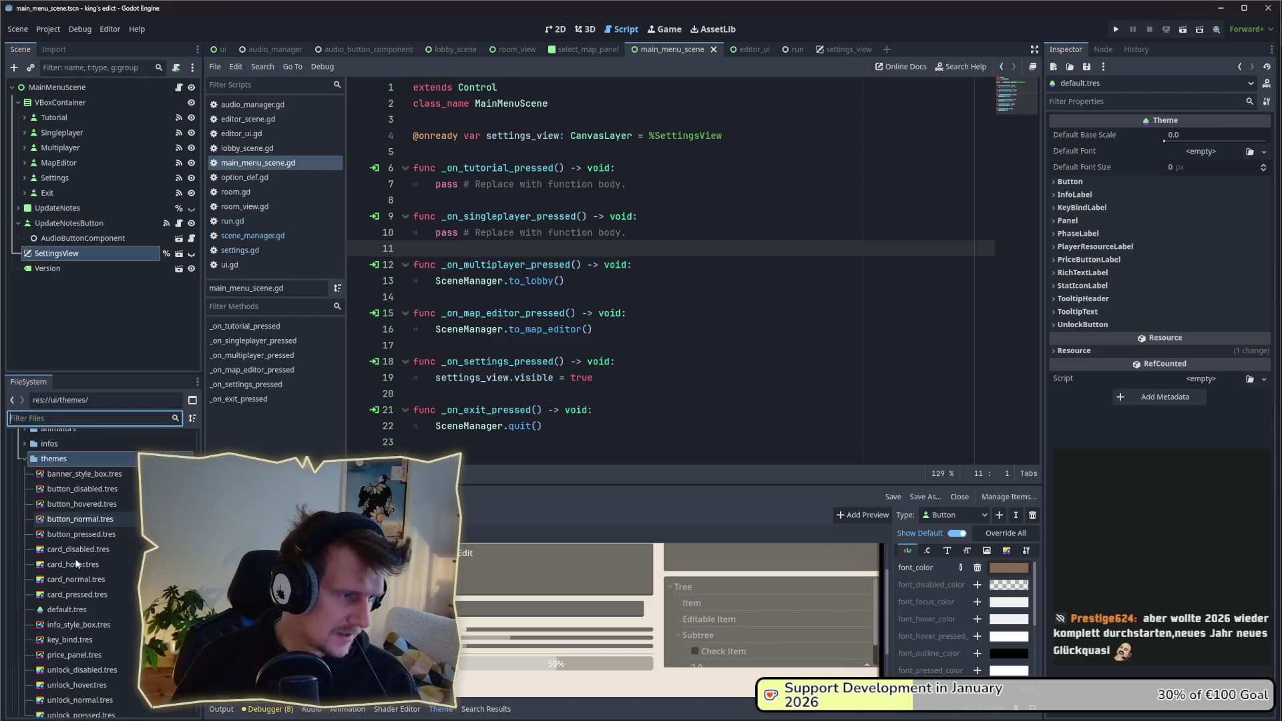
pyautogui.scroll(3, 73, 566)
pyautogui.rightClick(66, 566)
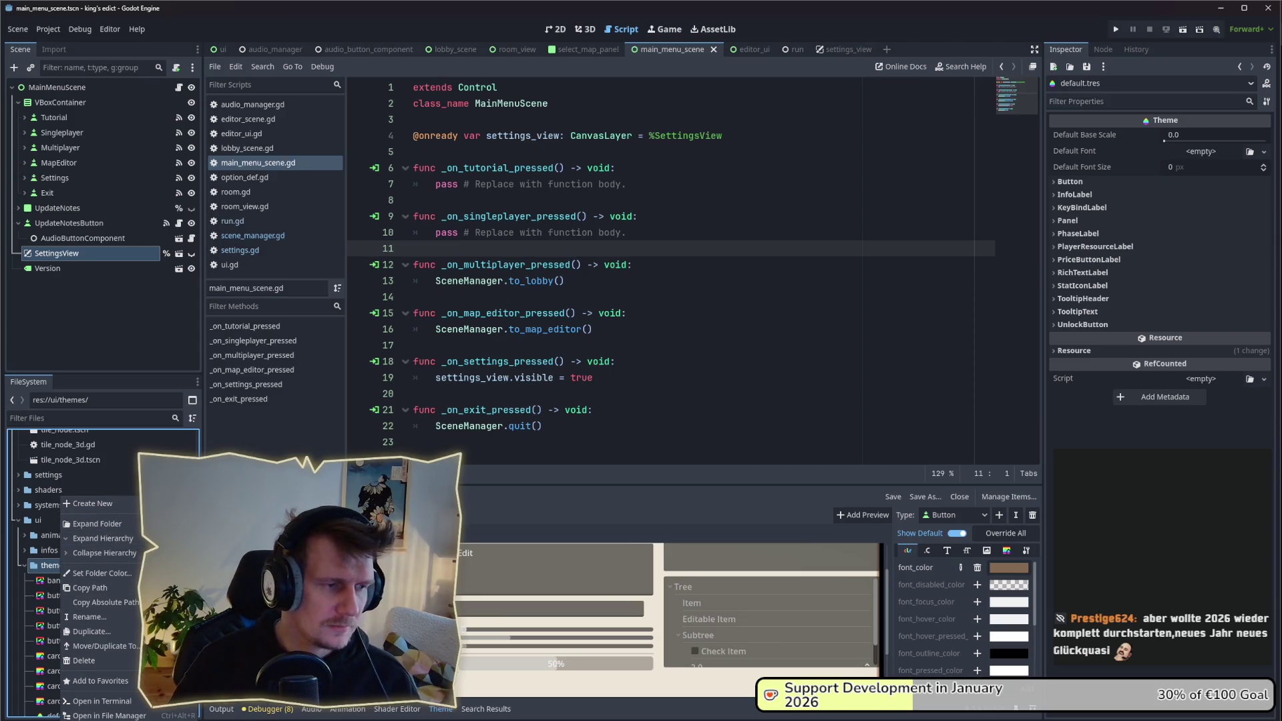
pyautogui.click(101, 539)
pyautogui.scroll(-4, 121, 531)
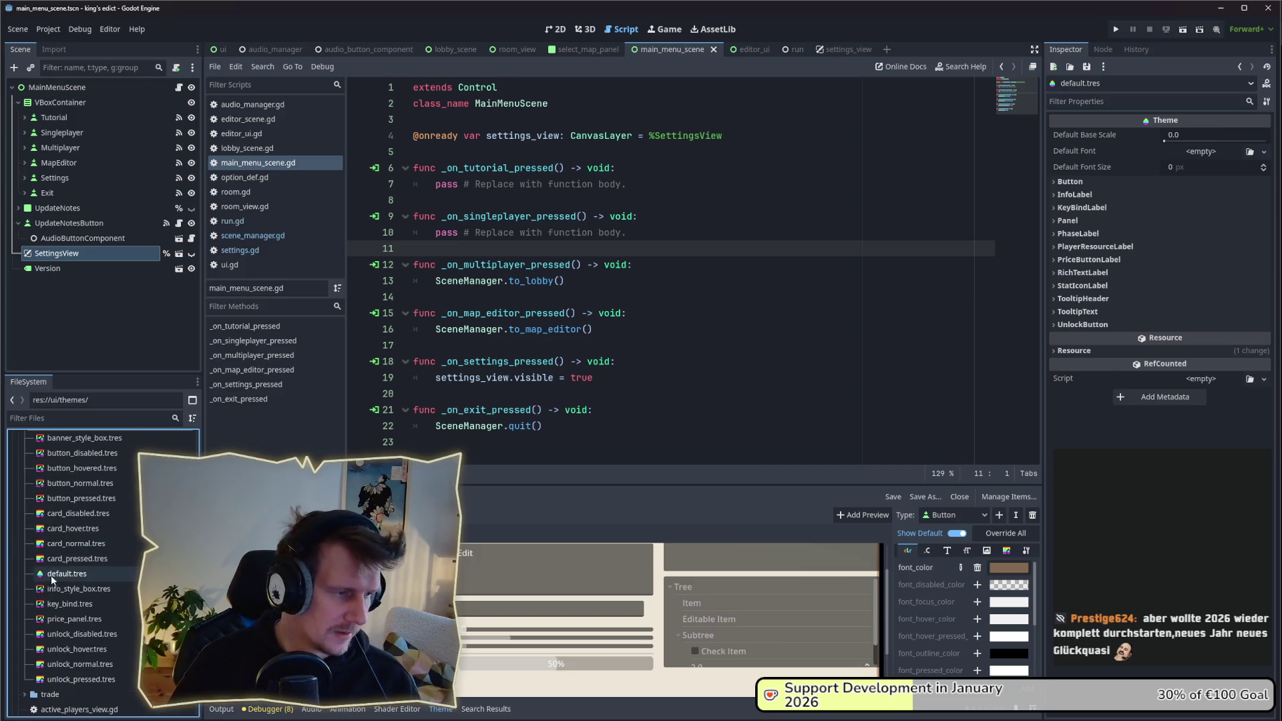
# Step: Duplicate info_style_box.tres and name the copy settings_background_box.tres
pyautogui.click(97, 591)
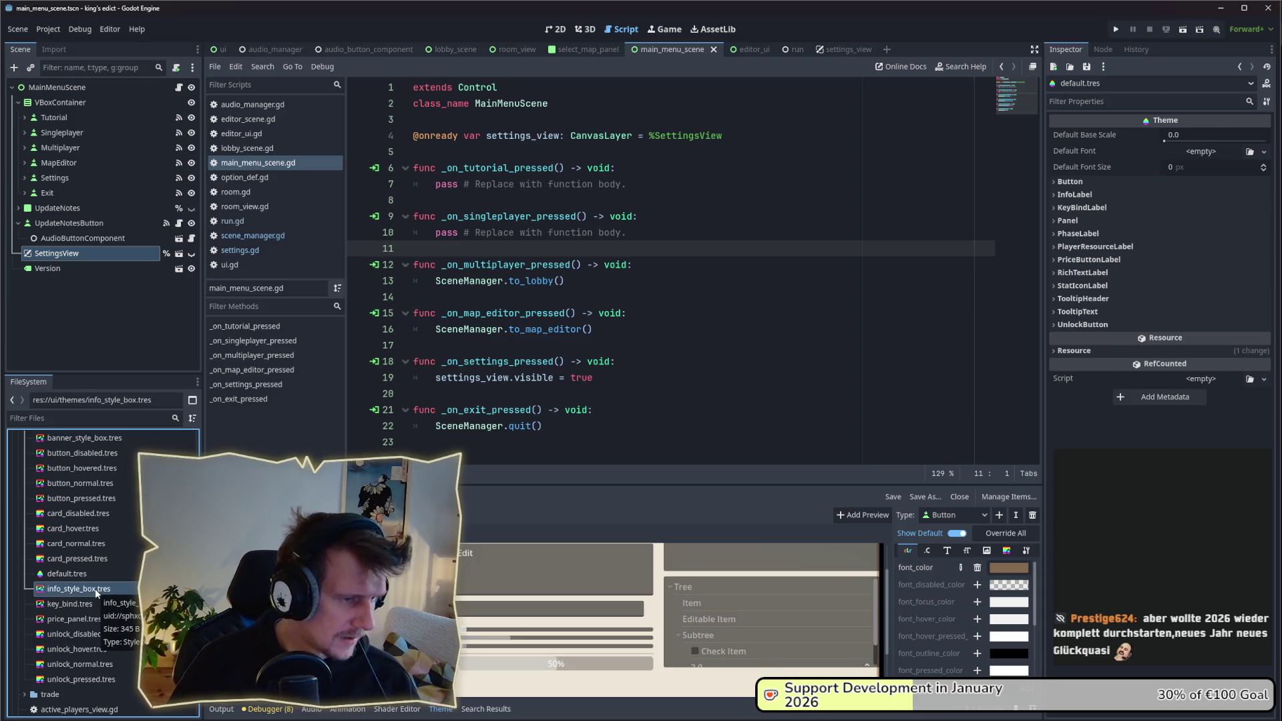
pyautogui.hotkey('ctrl', 'd')
pyautogui.press('Delete')
pyautogui.press('Delete')
pyautogui.press('Delete')
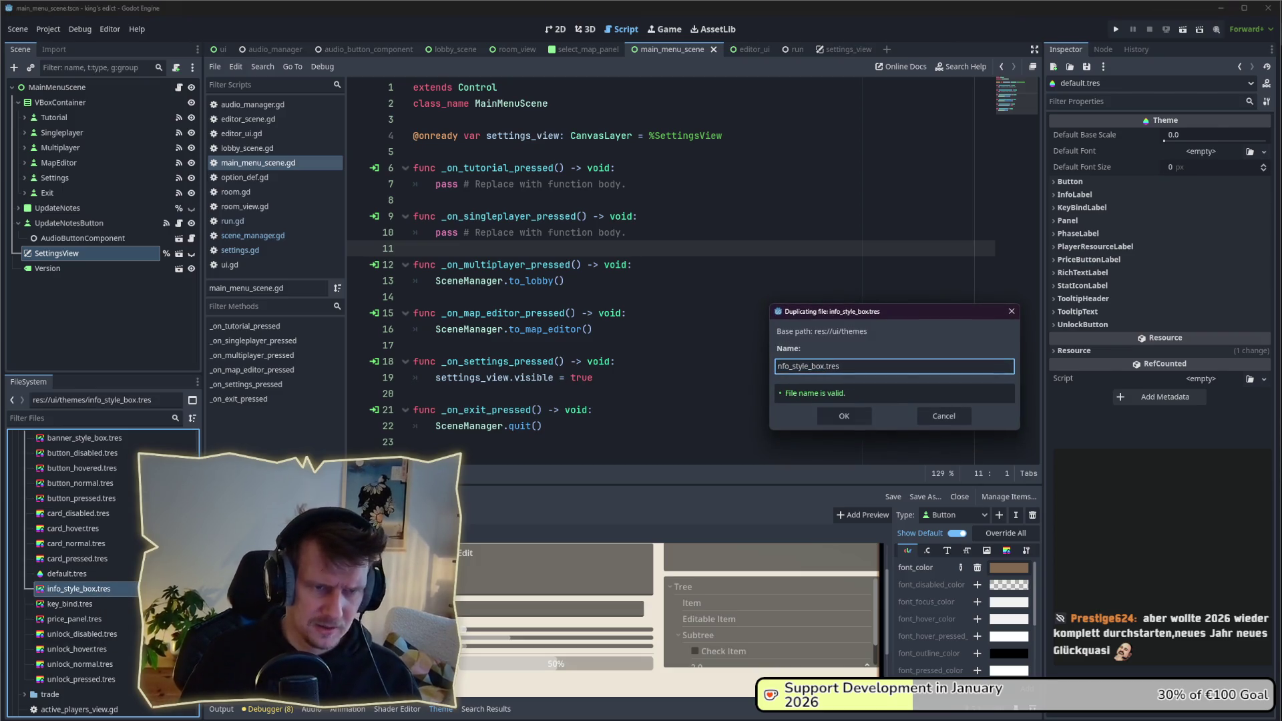
pyautogui.press('Delete')
pyautogui.write('settings_')
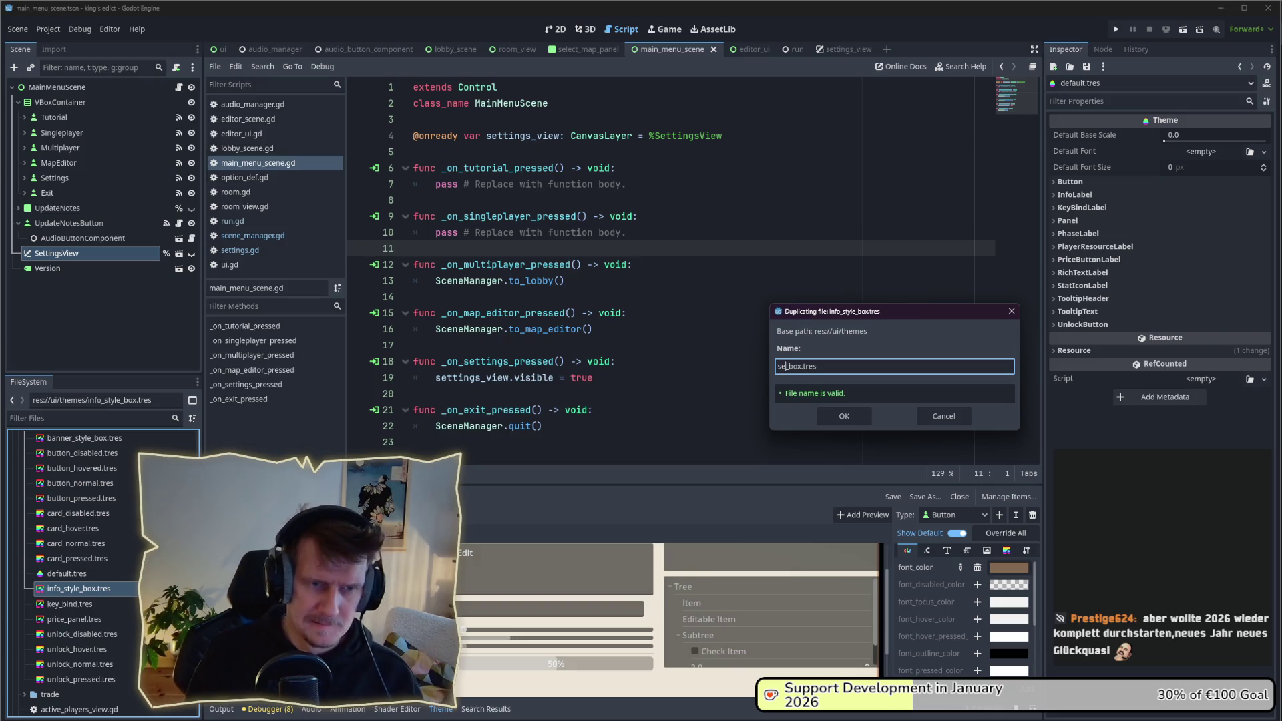
pyautogui.write('back')
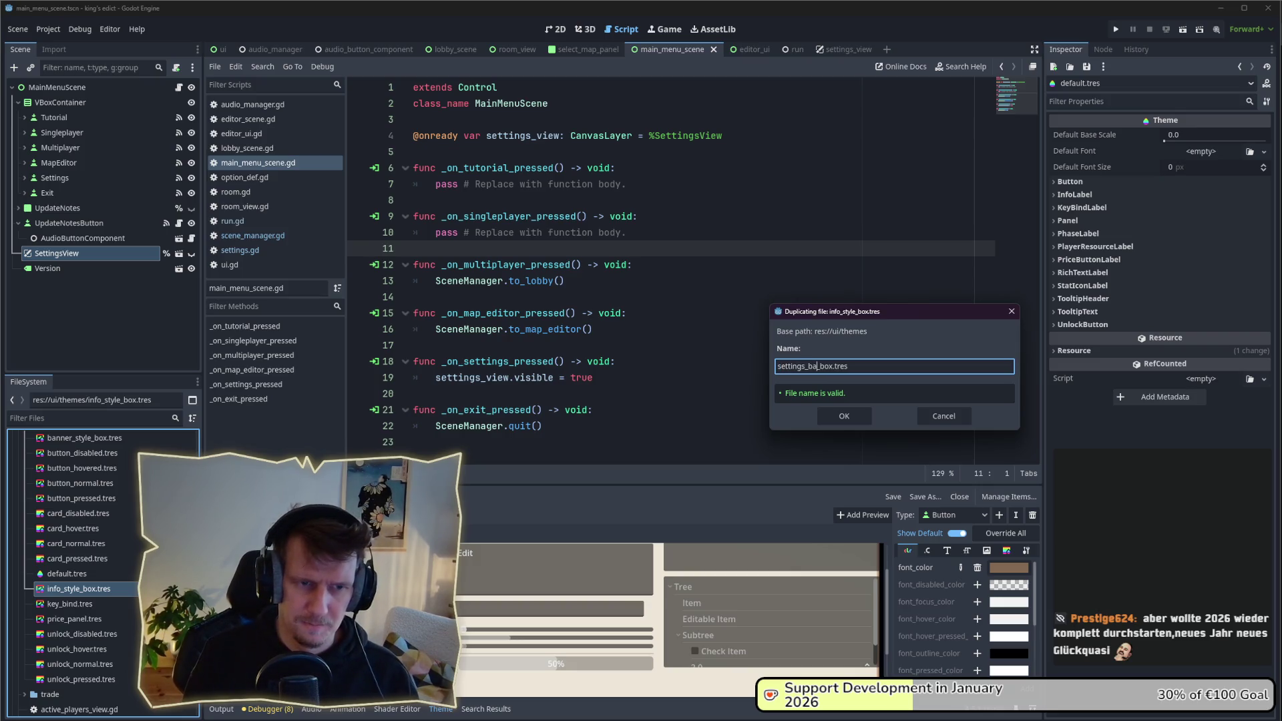
pyautogui.write('ground')
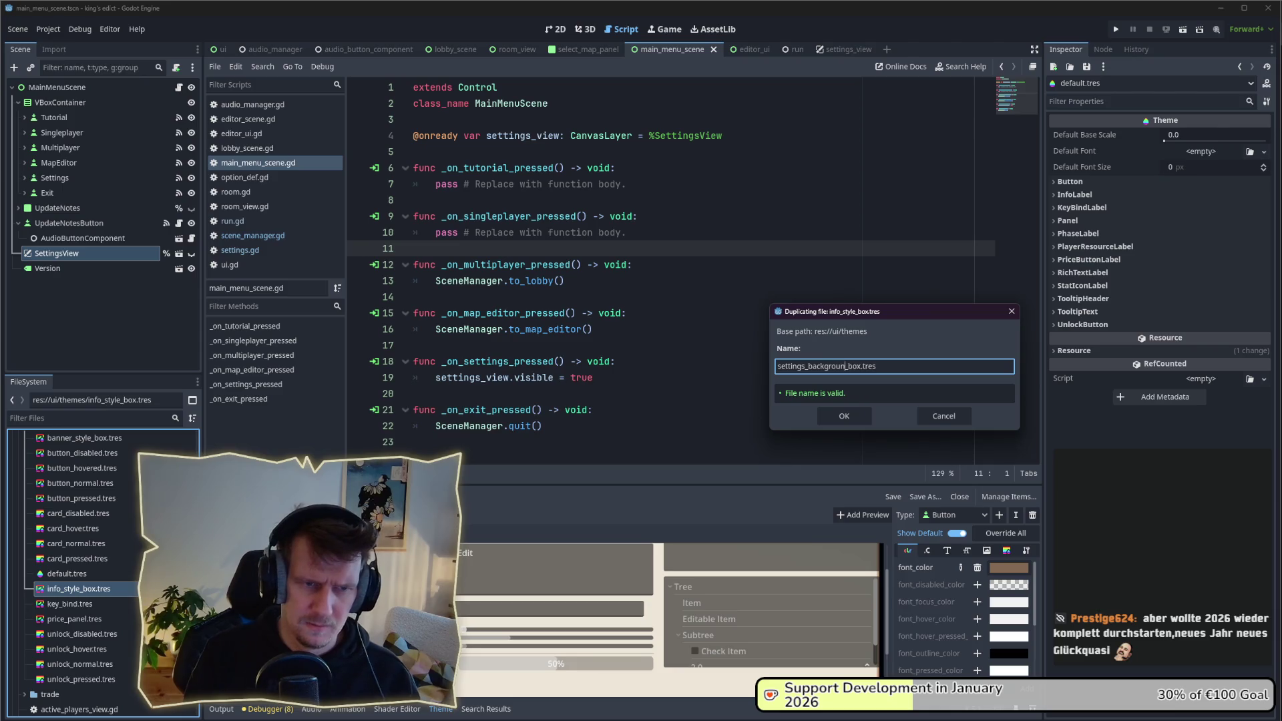
pyautogui.press('Return')
# Step: Filter the FileSystem for 'settin' and revert the accidental texture drop on info_style_box.tres
pyautogui.click(122, 590)
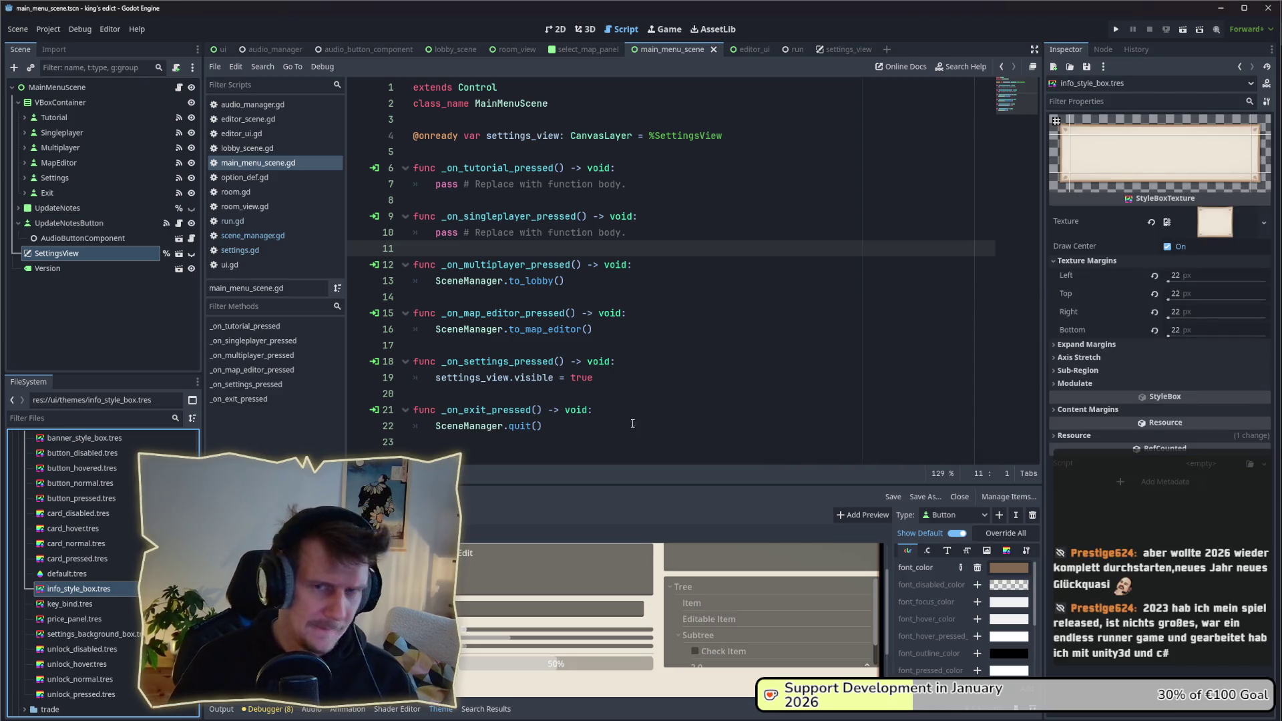
pyautogui.click(73, 418)
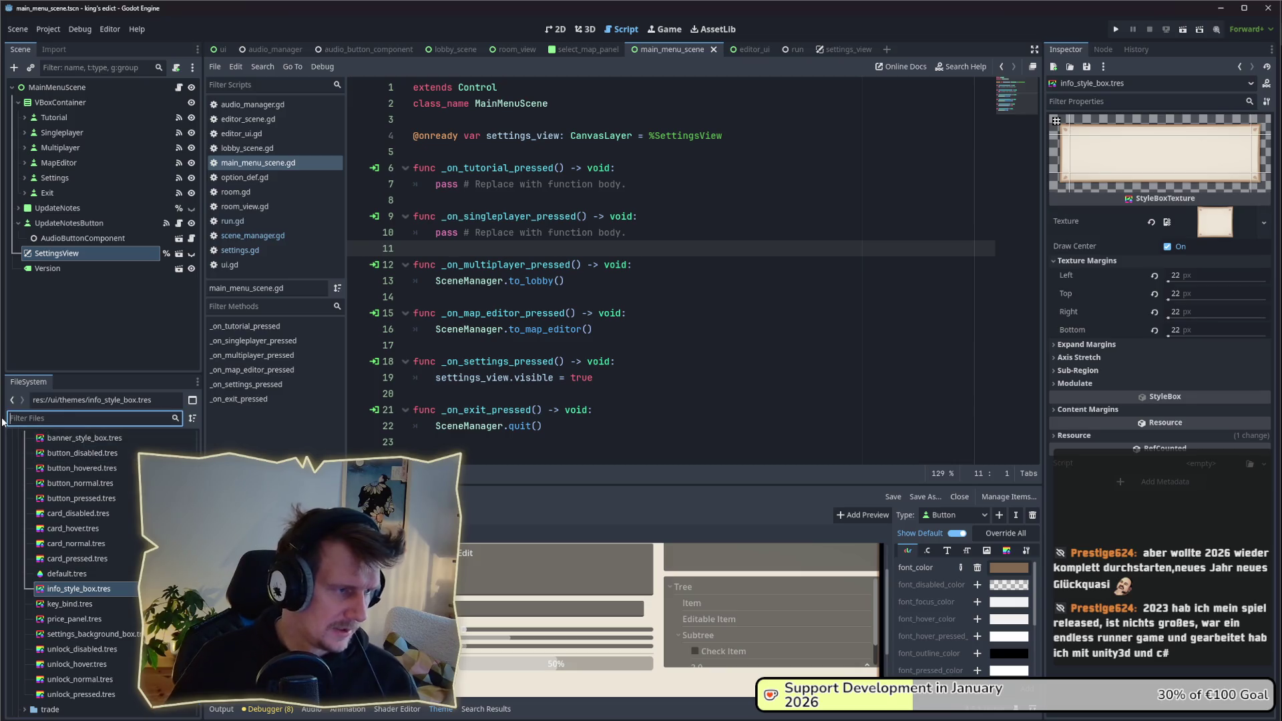
pyautogui.write('settin')
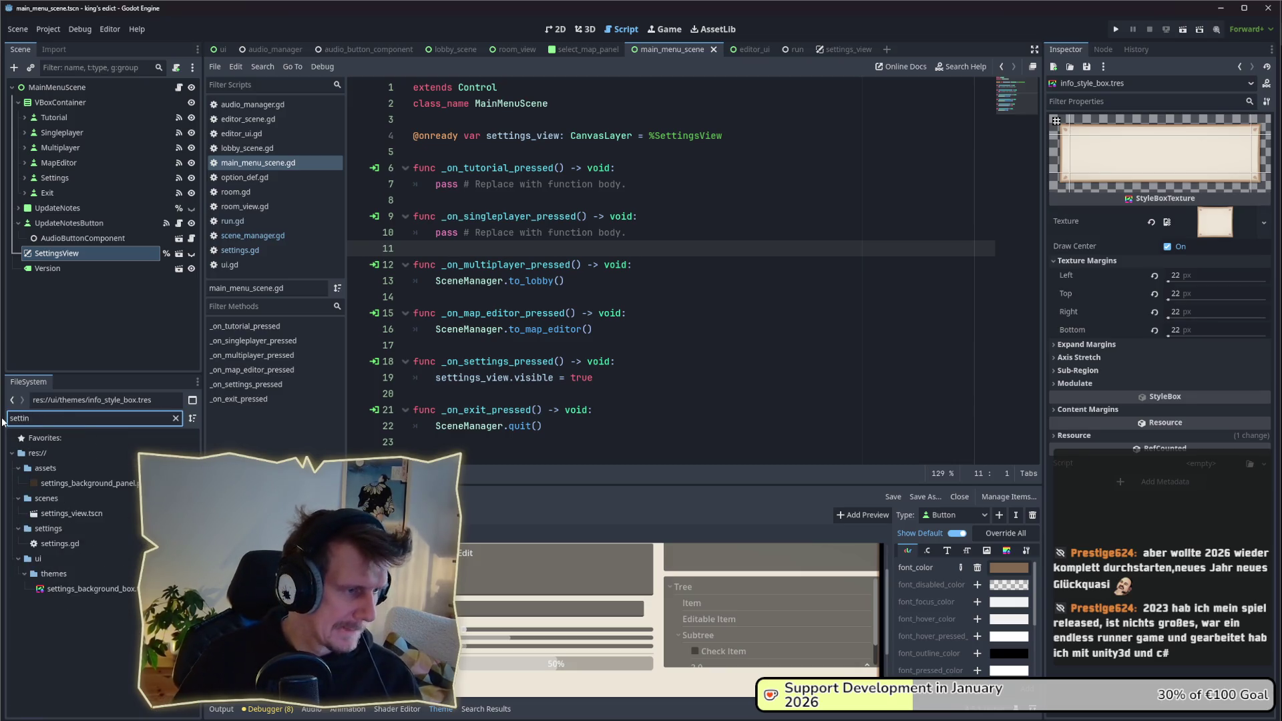
pyautogui.moveTo(86, 484)
pyautogui.mouseDown()
pyautogui.moveTo(1222, 257)
pyautogui.moveTo(1225, 233)
pyautogui.moveTo(1186, 156)
pyautogui.moveTo(1198, 224)
pyautogui.mouseUp()
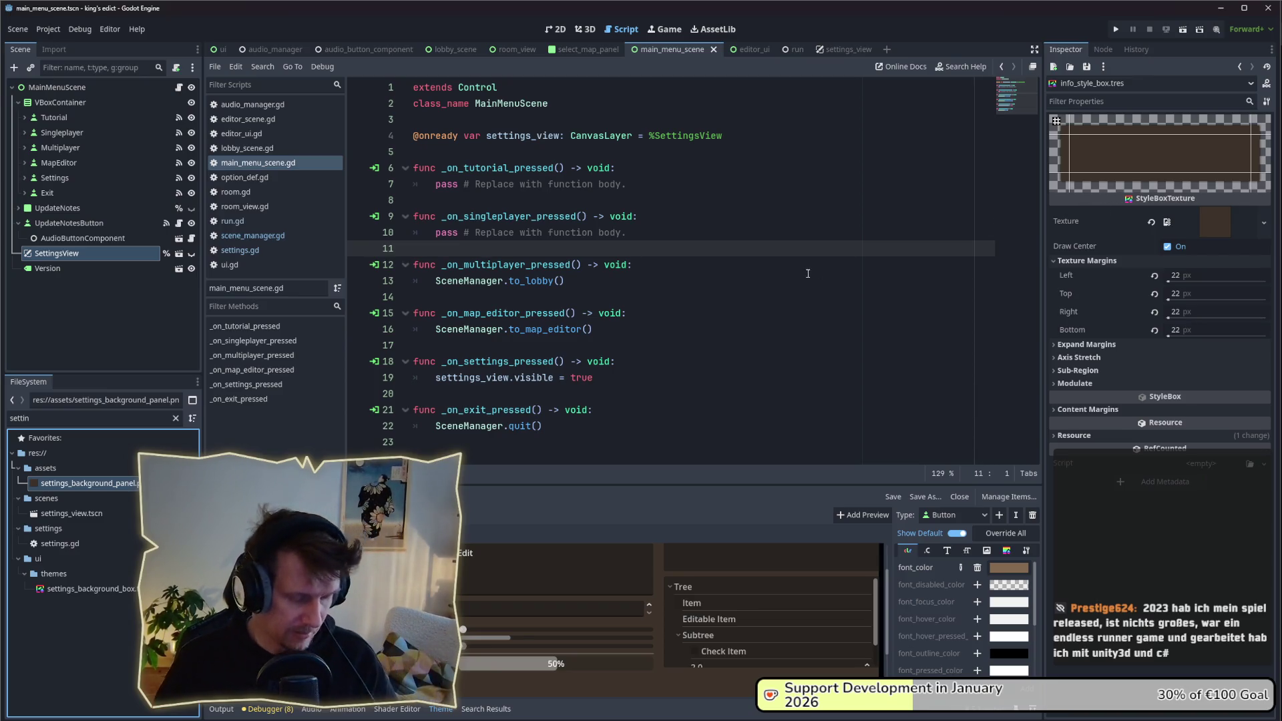
pyautogui.hotkey('ctrl', 's')
# Step: Give settings_background_box.tres the settings_background_panel.png texture and save it
pyautogui.click(110, 590)
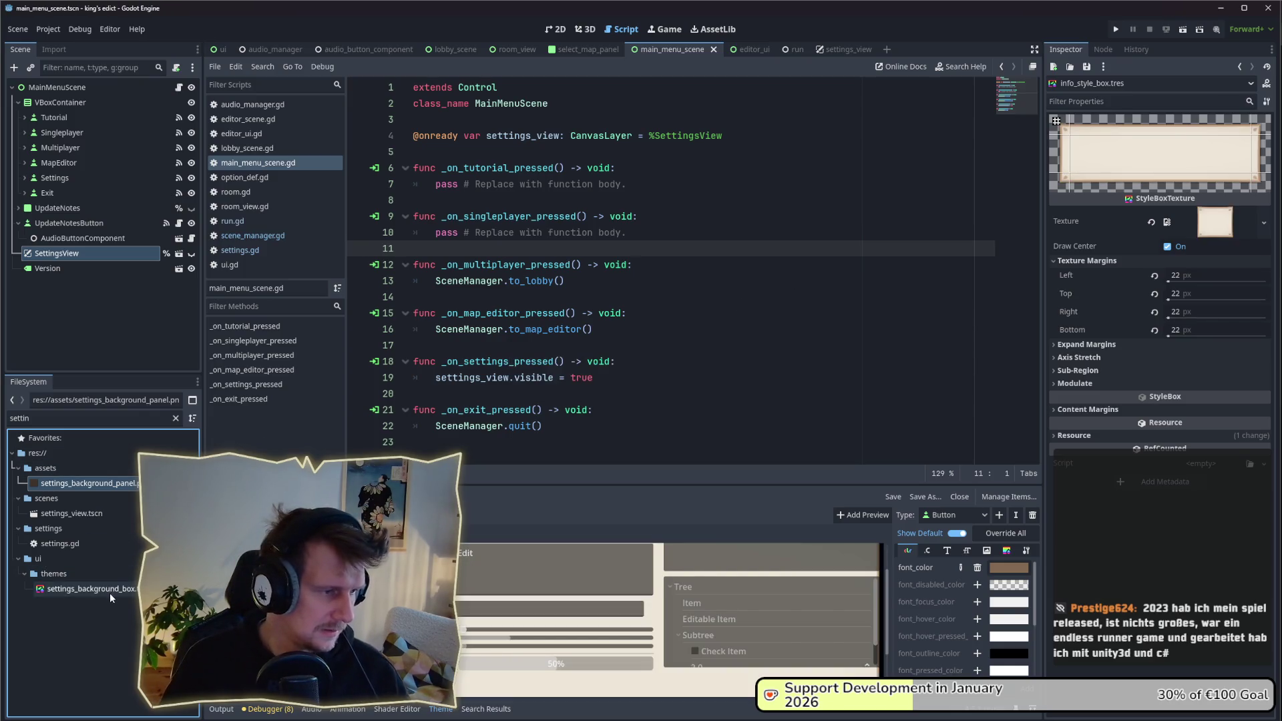
pyautogui.click(111, 485)
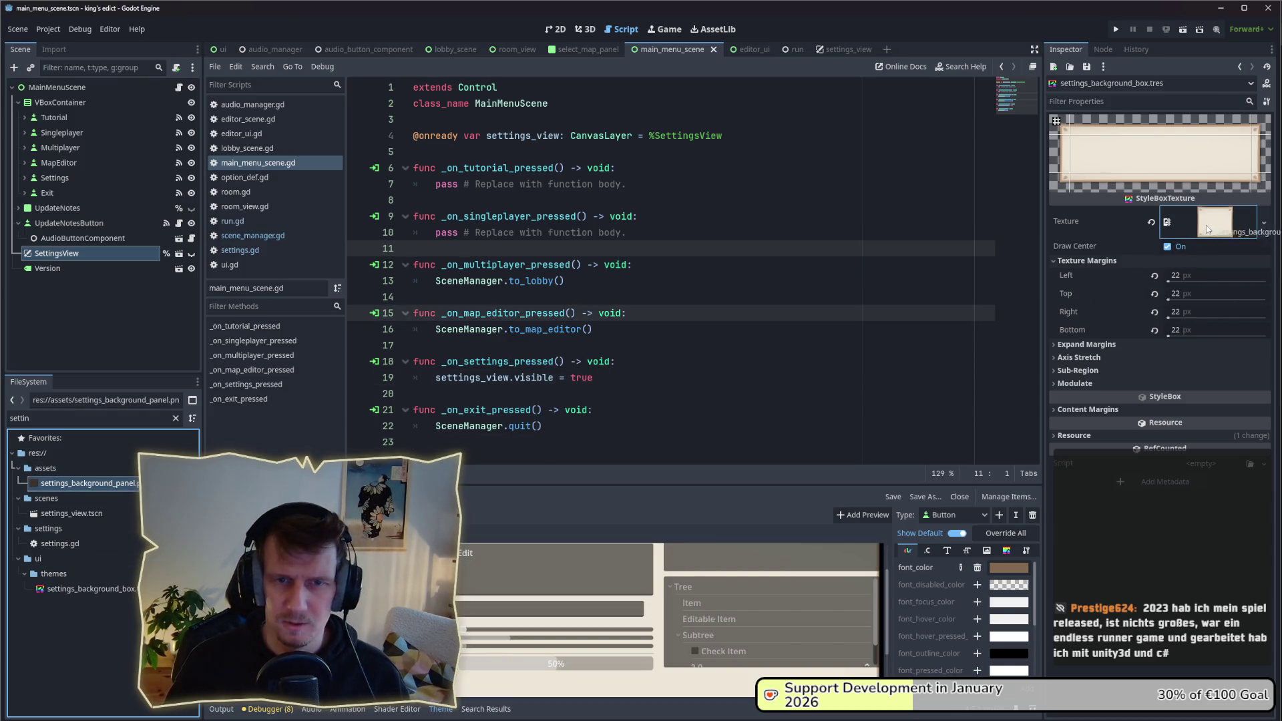
pyautogui.hotkey('ctrl', 's')
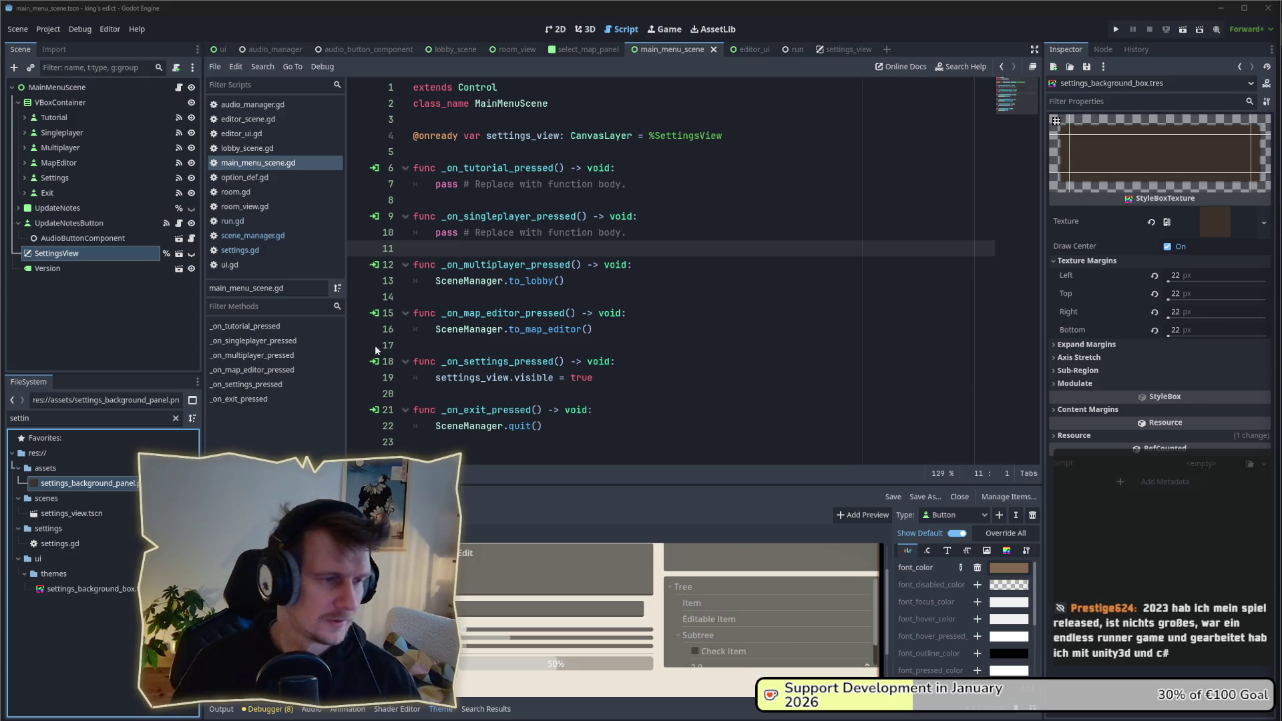
pyautogui.click(430, 390)
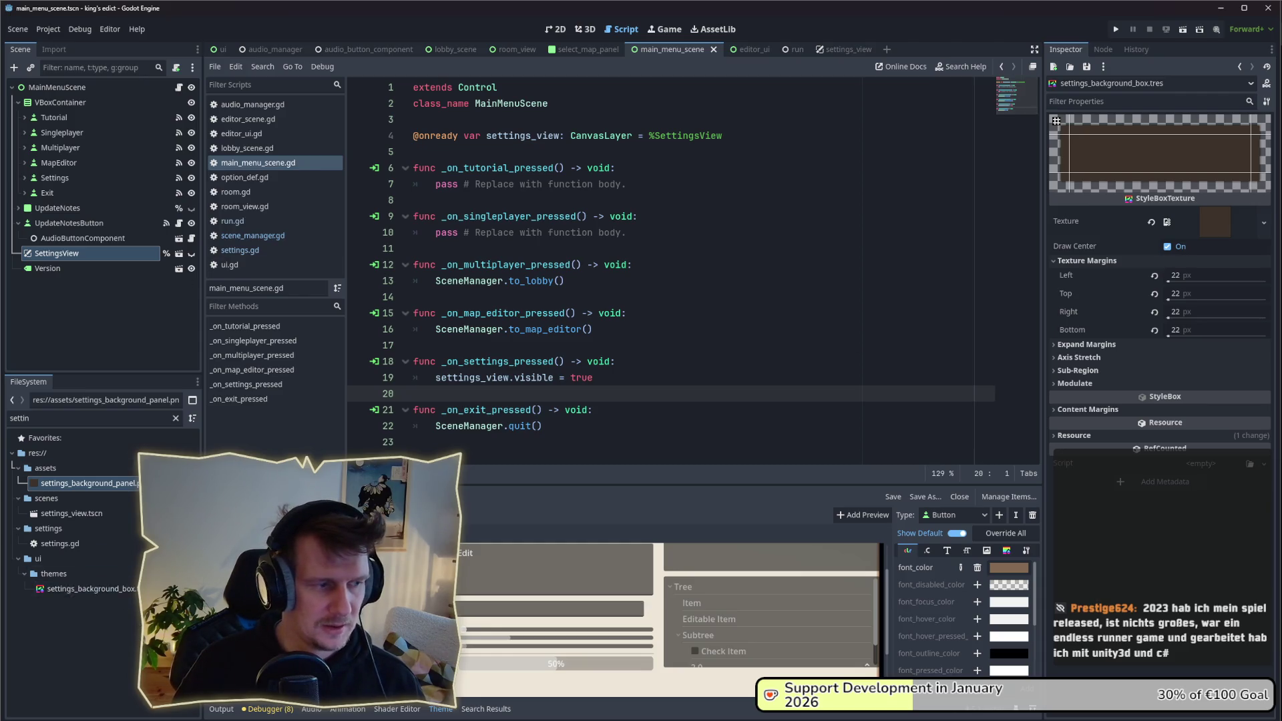
# Step: Filter the FileSystem for 'default' and open the default.tres theme
pyautogui.doubleClick(20, 418)
pyautogui.write('defaulk')
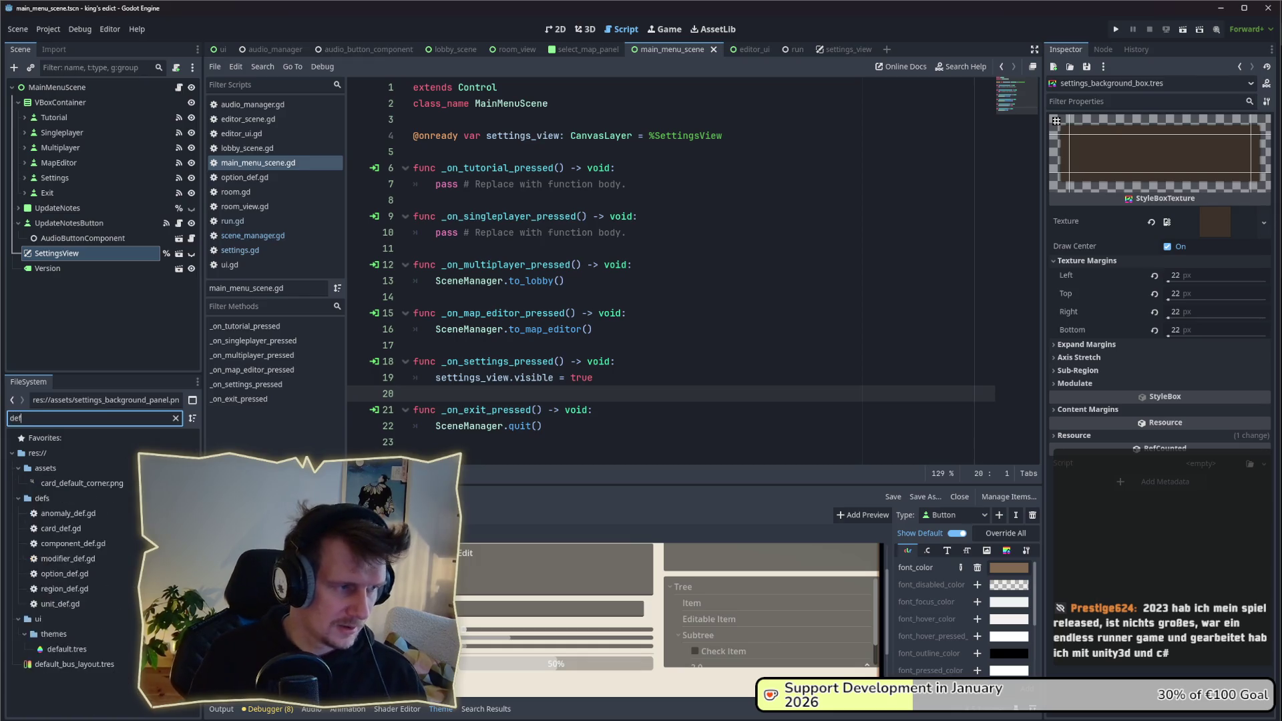
pyautogui.press('BackSpace')
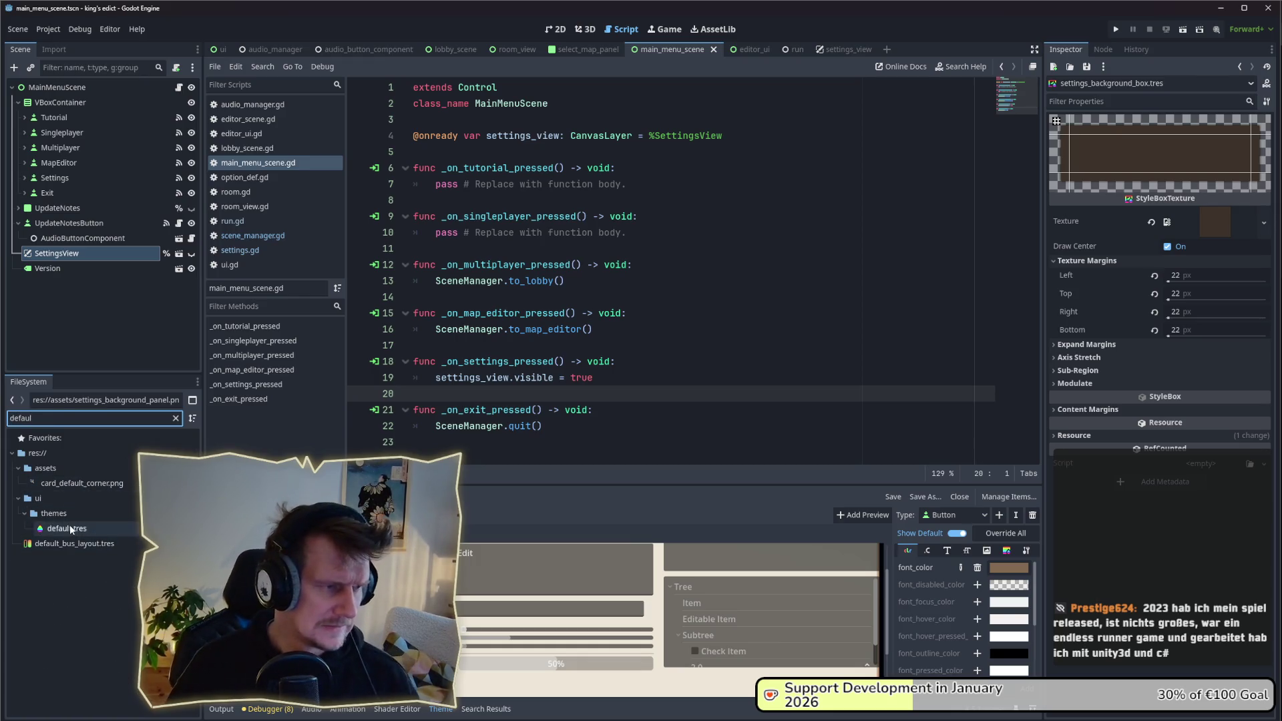
pyautogui.doubleClick(66, 529)
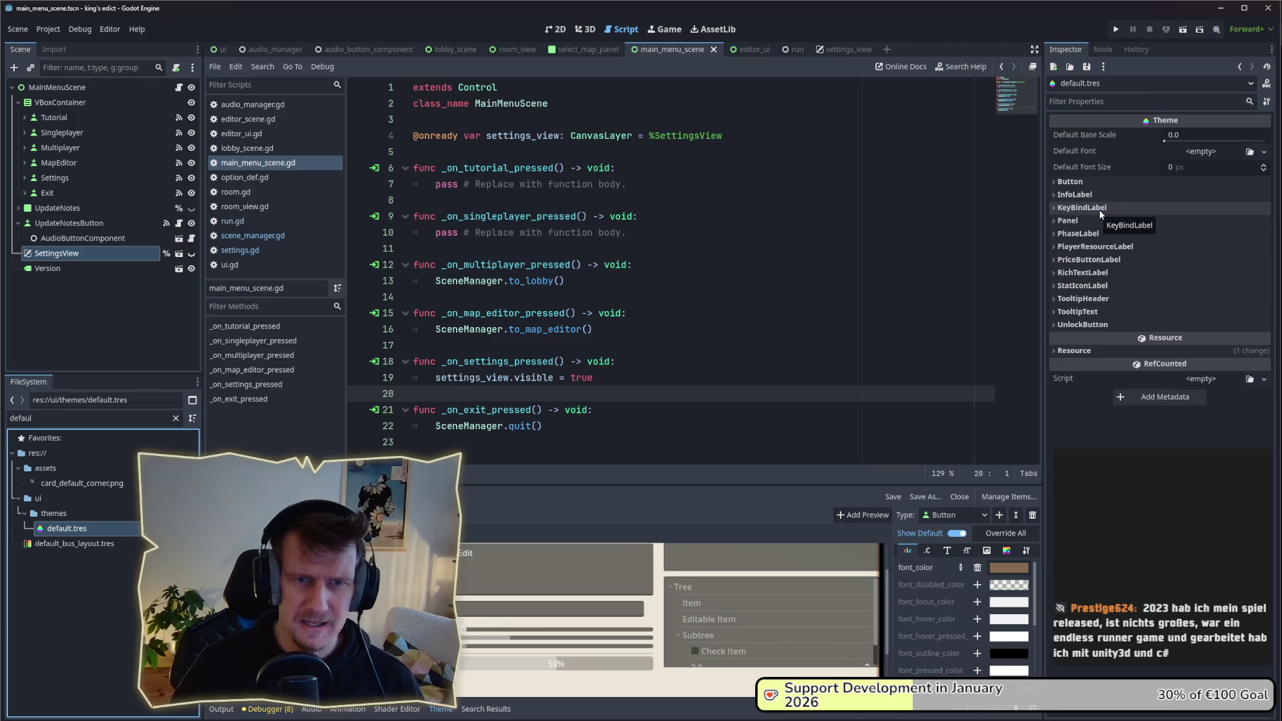
# Step: Confirm the theme's Panel style uses info_style_box.tres, then begin adding a new item type
pyautogui.click(1075, 220)
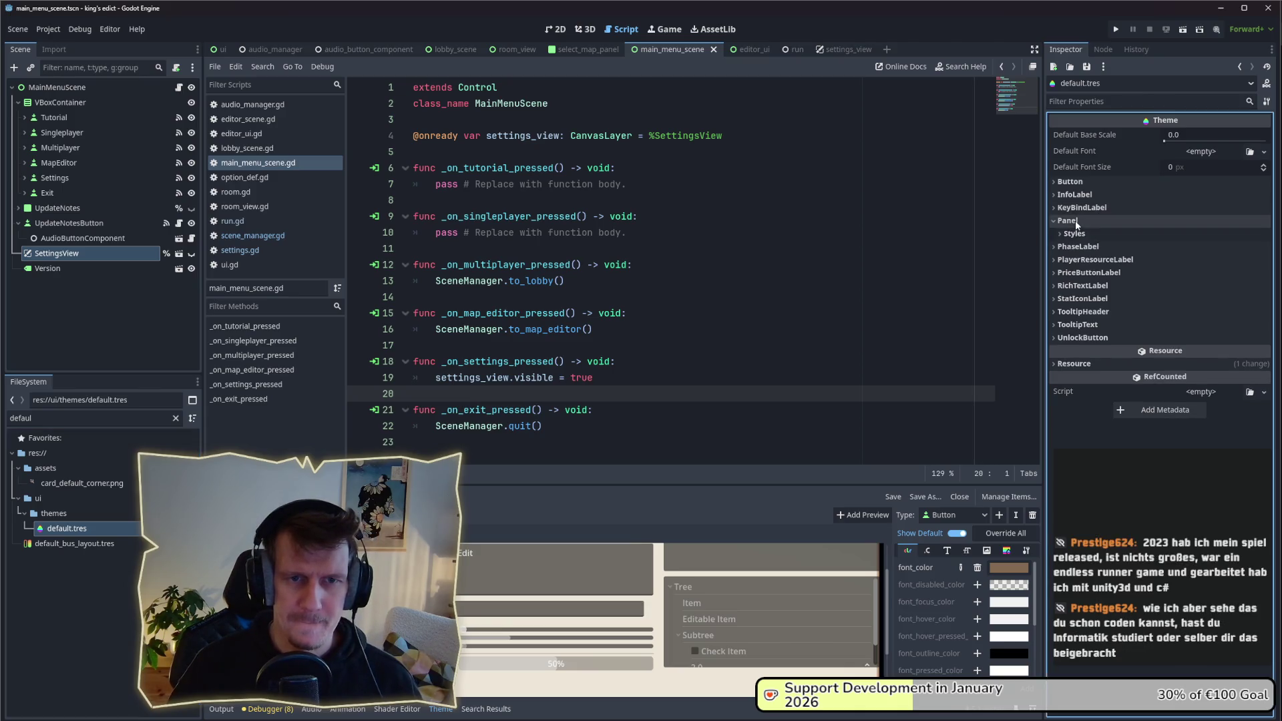
pyautogui.click(1075, 233)
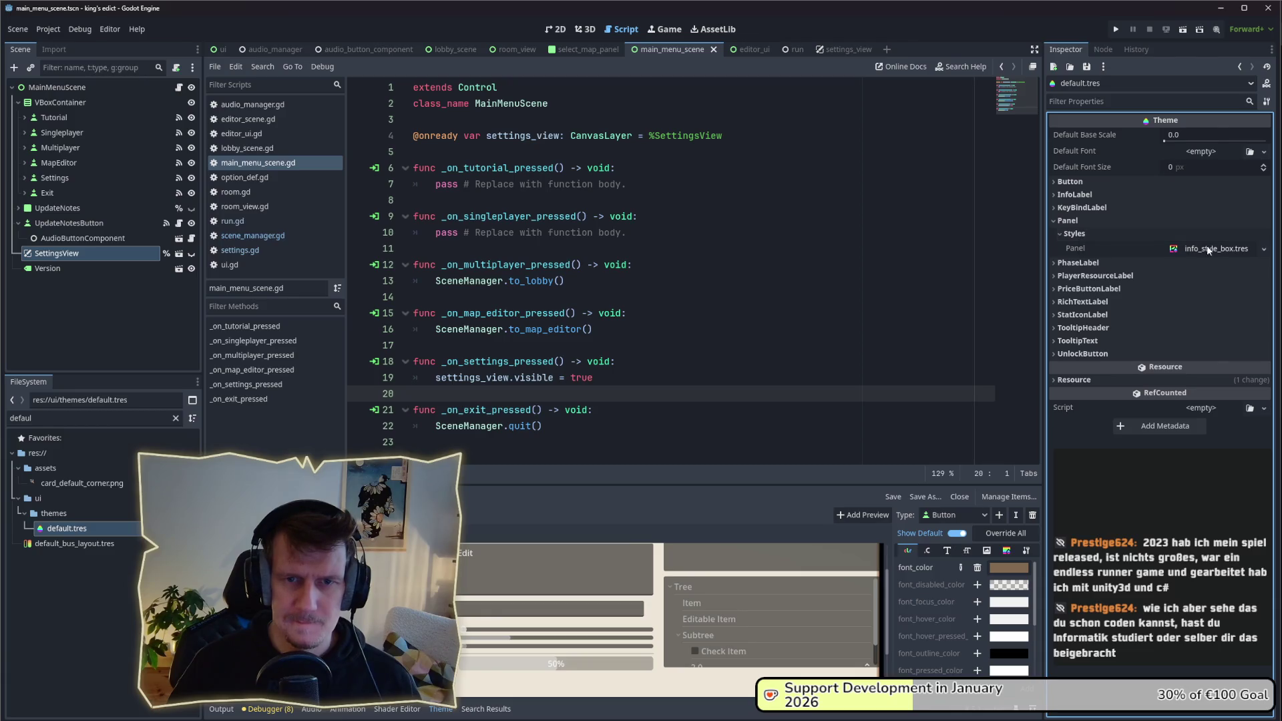
pyautogui.click(1068, 221)
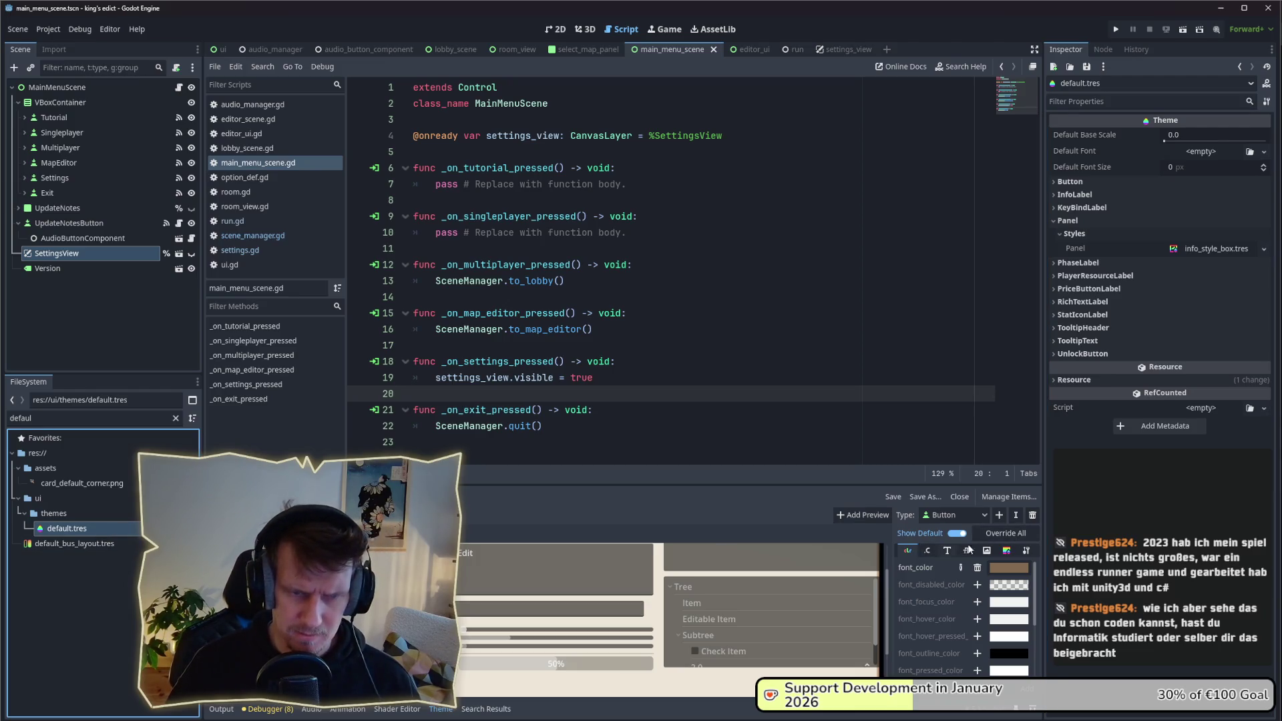
pyautogui.click(999, 515)
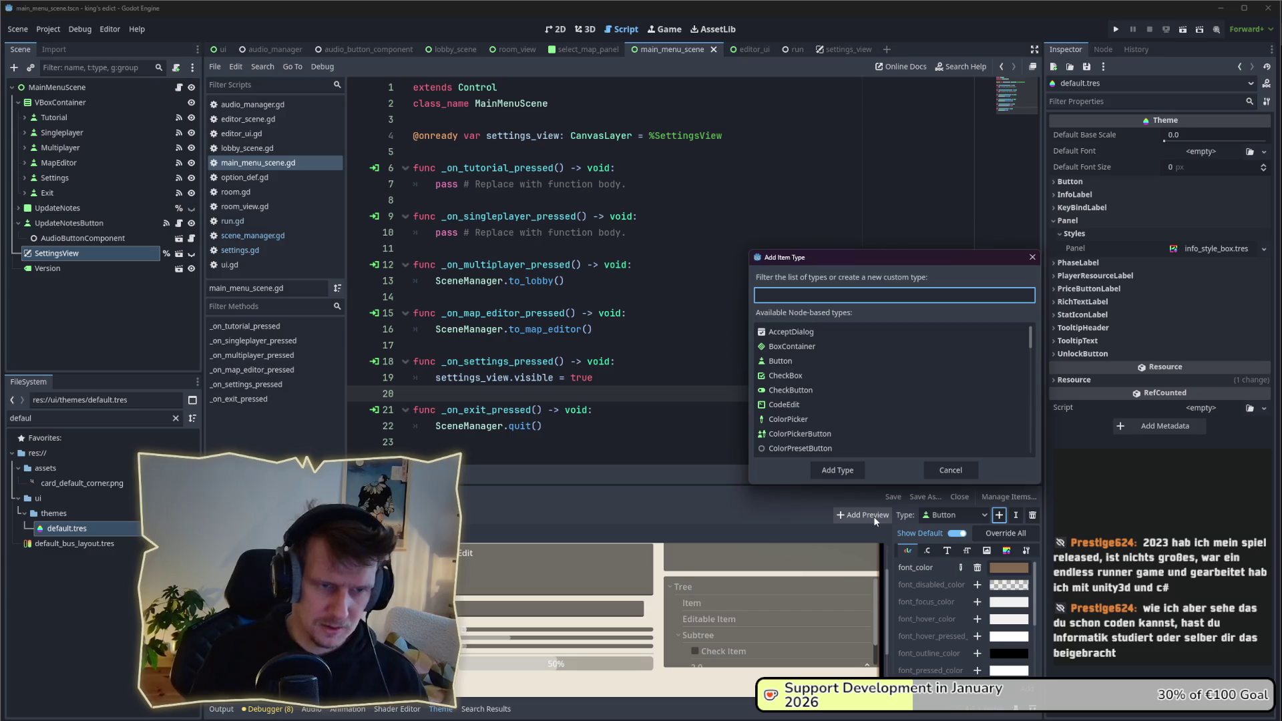
# Step: Create a custom theme item type named 'BackgroundPanel' in the Add Item Type dialog
pyautogui.write('backgroundPa')
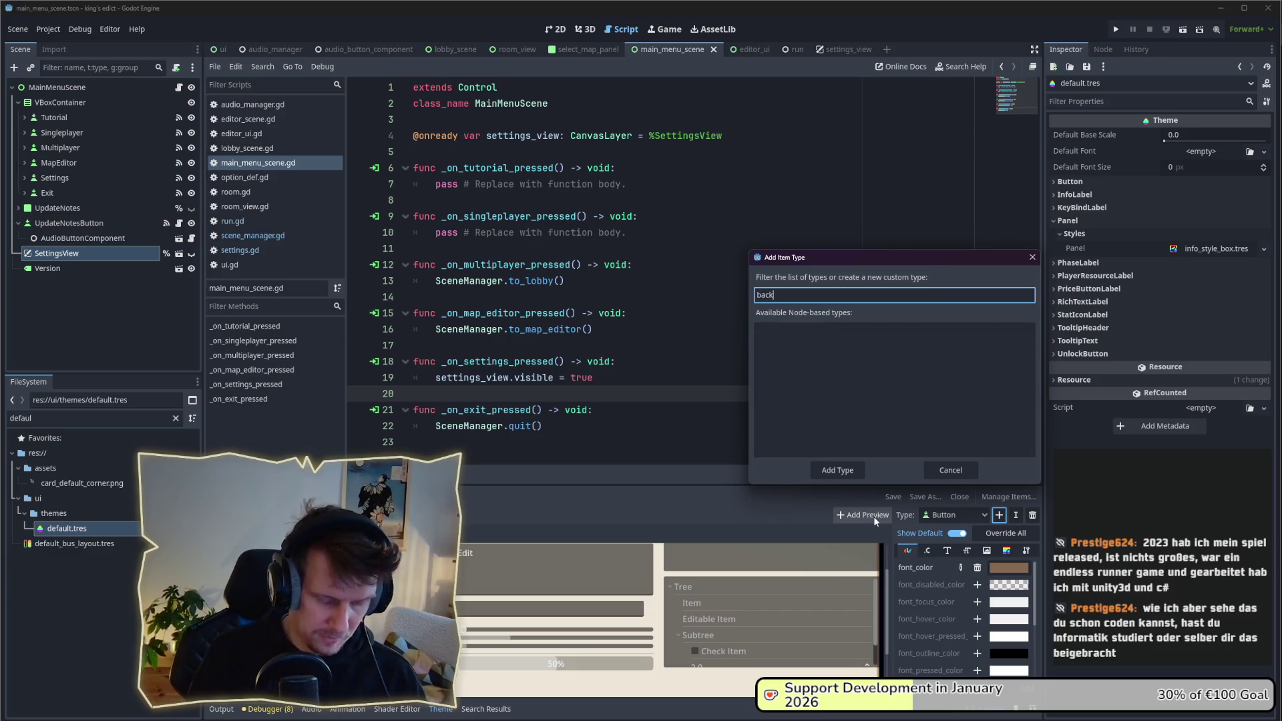
pyautogui.write('nel')
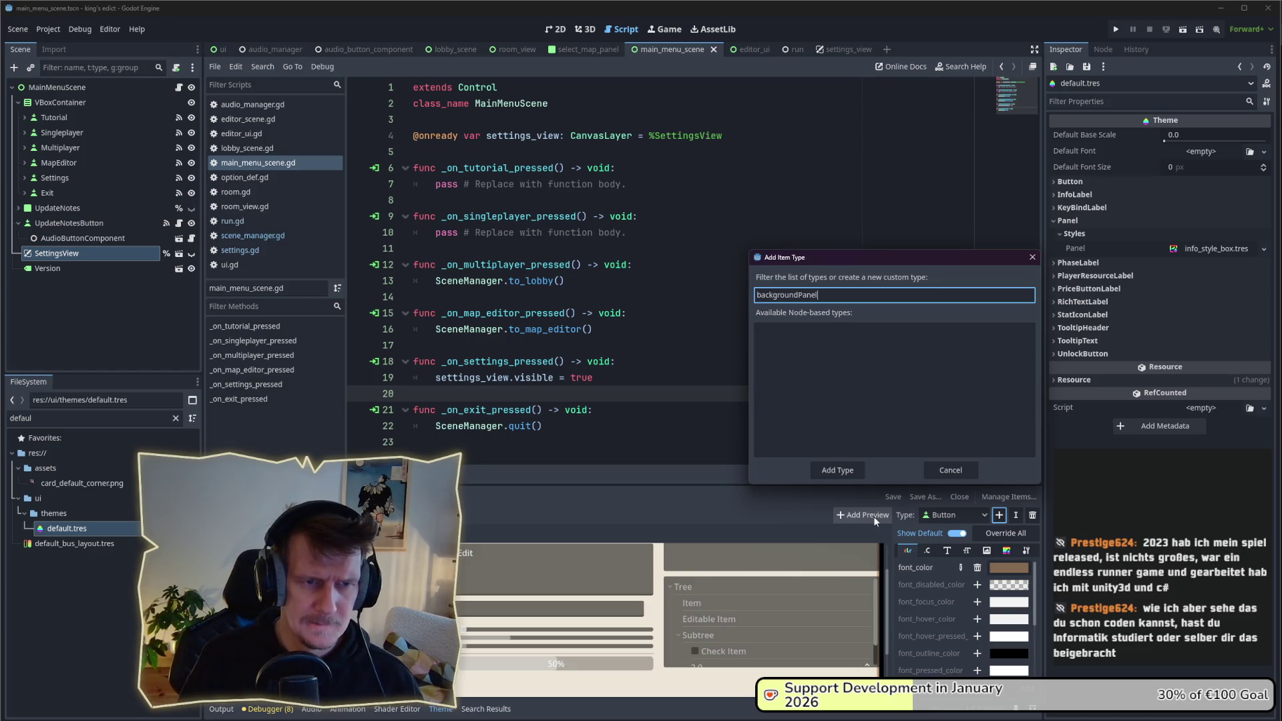
pyautogui.press('Delete')
pyautogui.write('B')
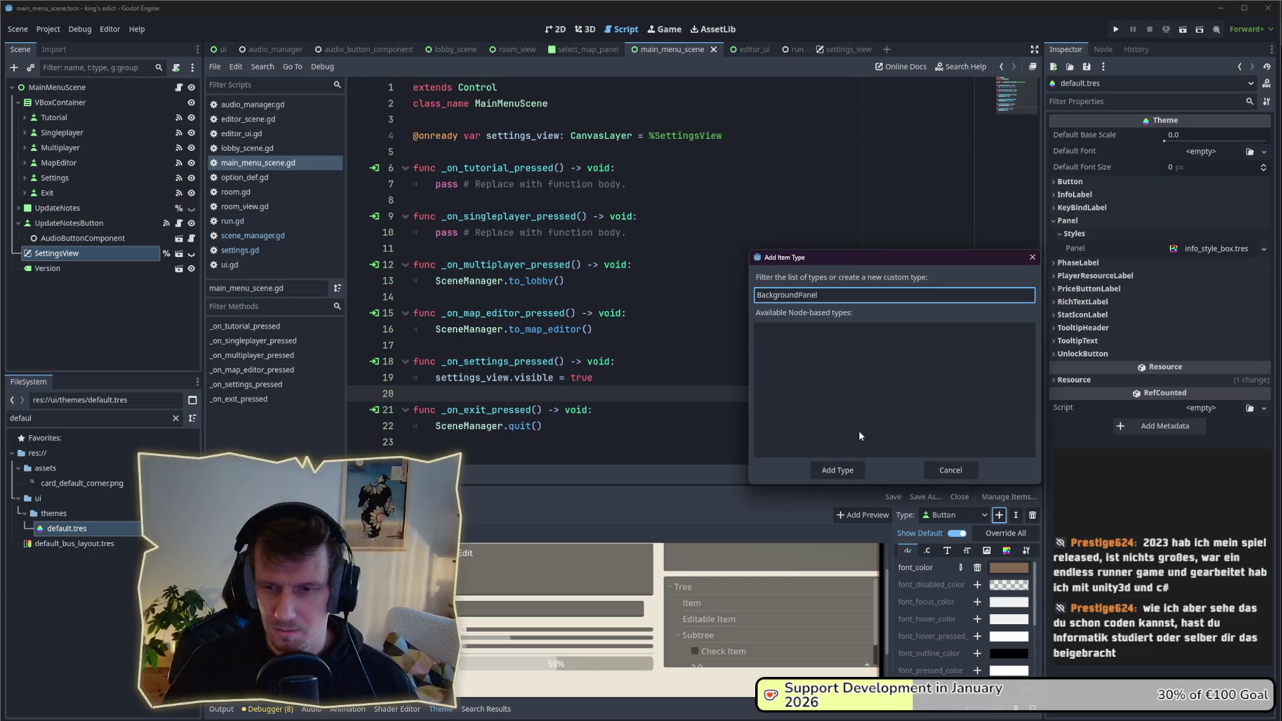
pyautogui.click(839, 470)
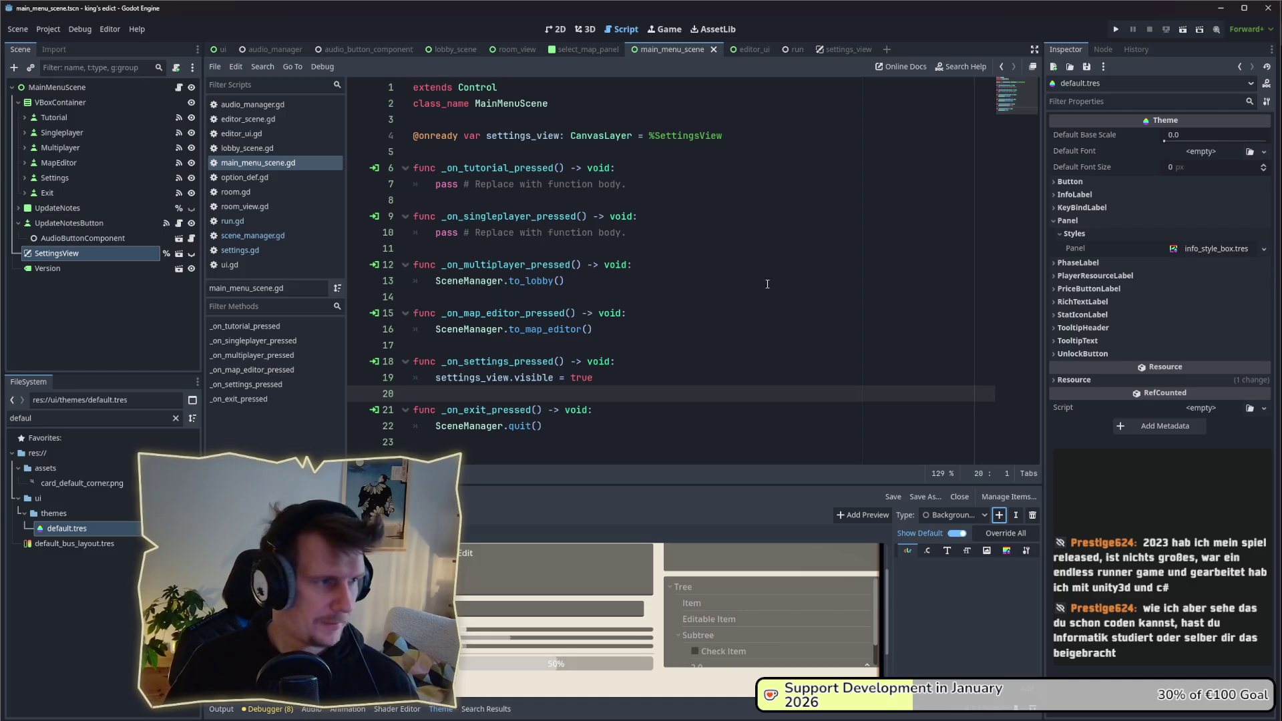
# Step: Set Panel as the base type of the BackgroundPanel type variation
pyautogui.click(58, 255)
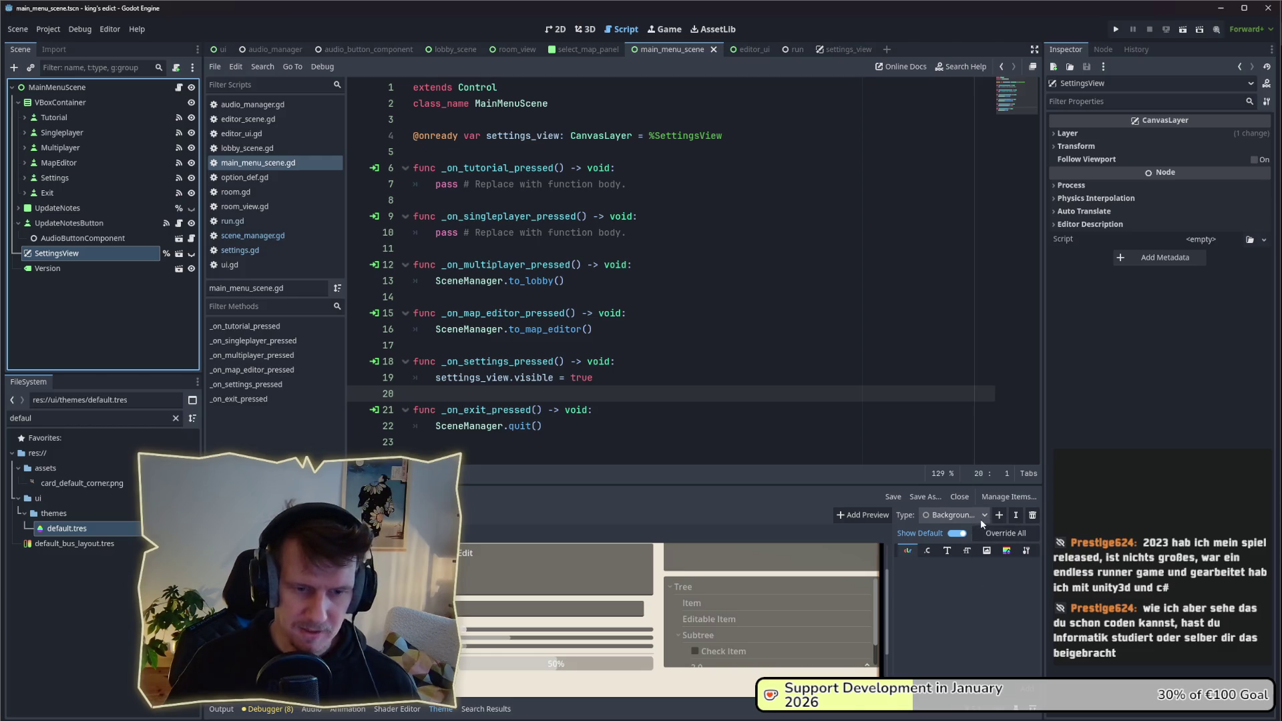
pyautogui.click(1027, 550)
pyautogui.click(975, 569)
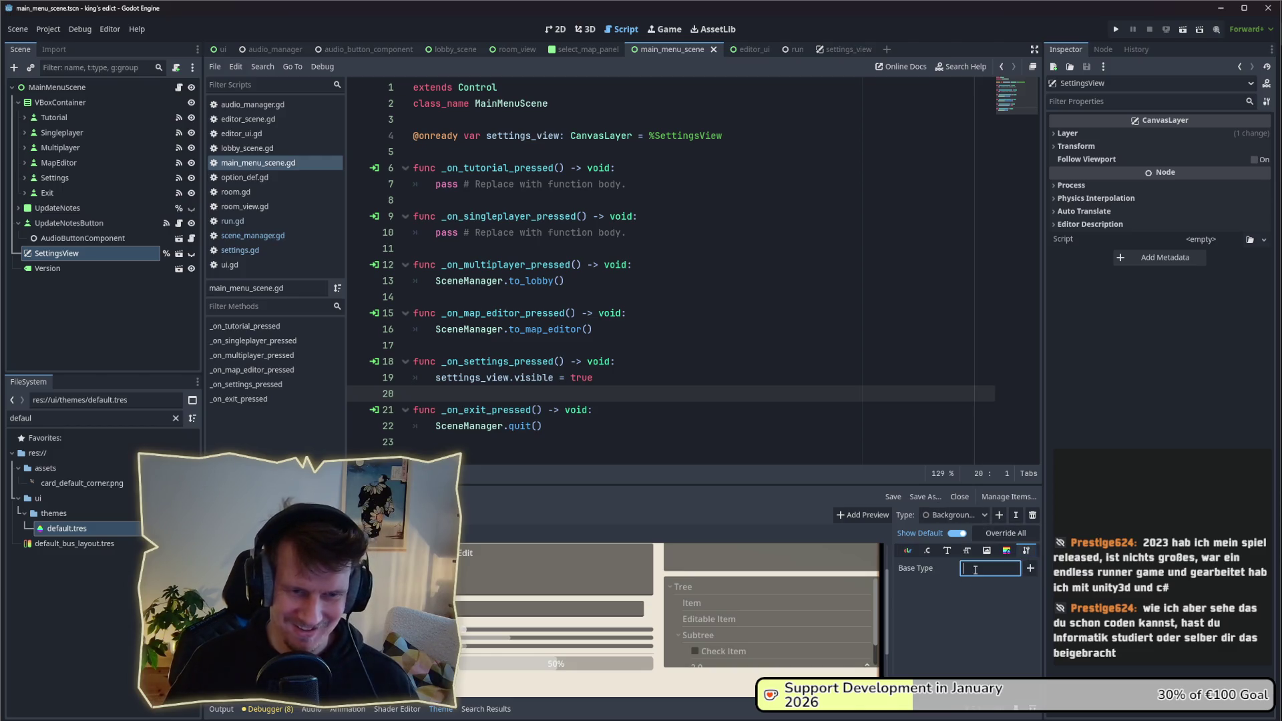
pyautogui.click(1030, 568)
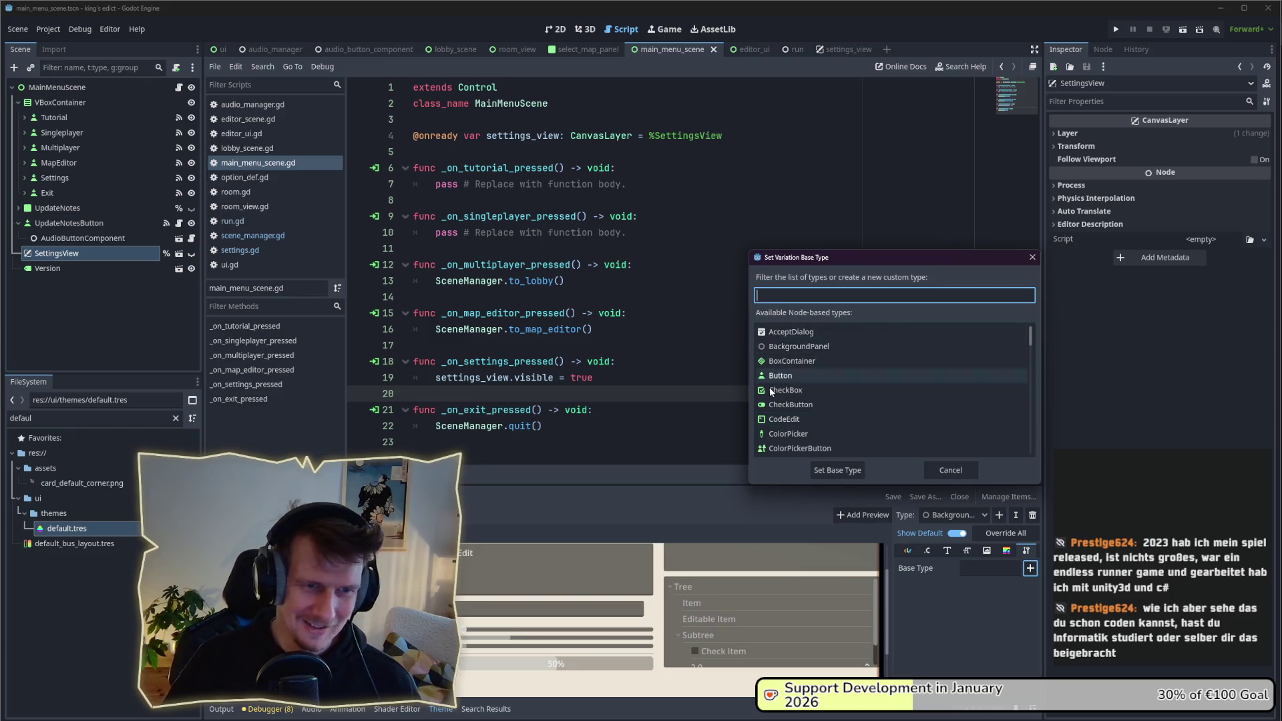
pyautogui.write('Panel')
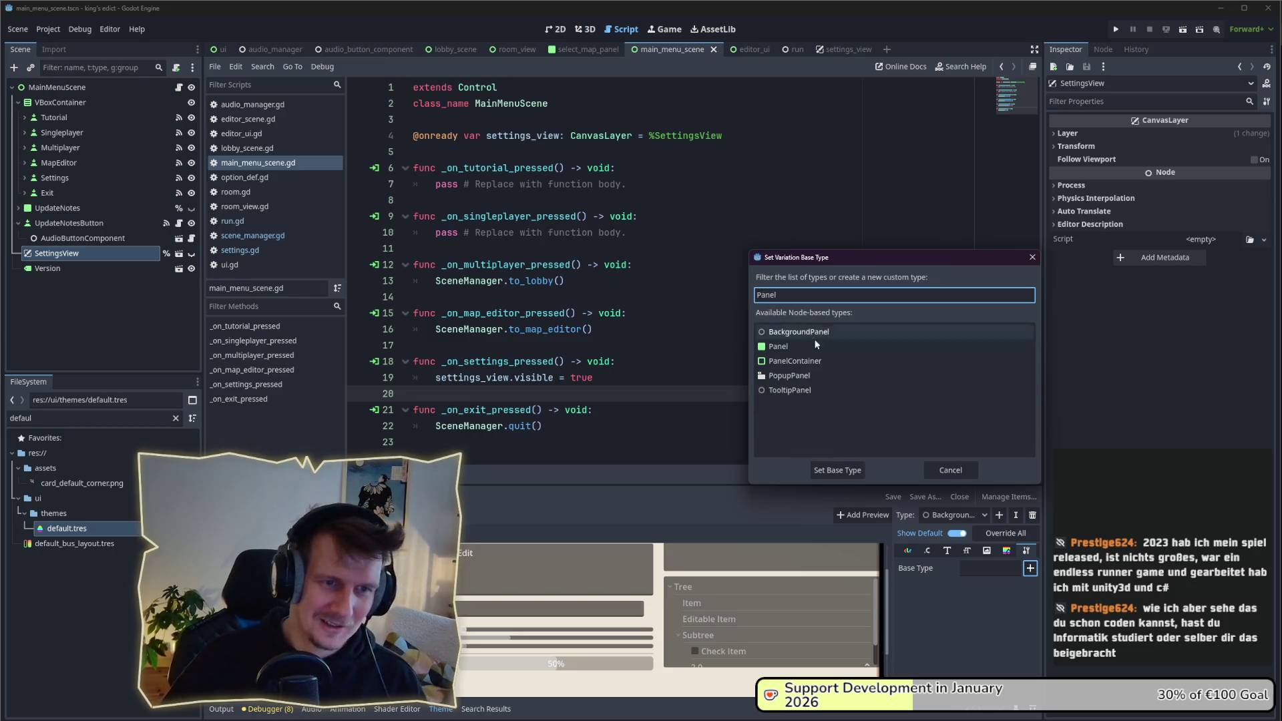
pyautogui.click(814, 345)
pyautogui.click(842, 470)
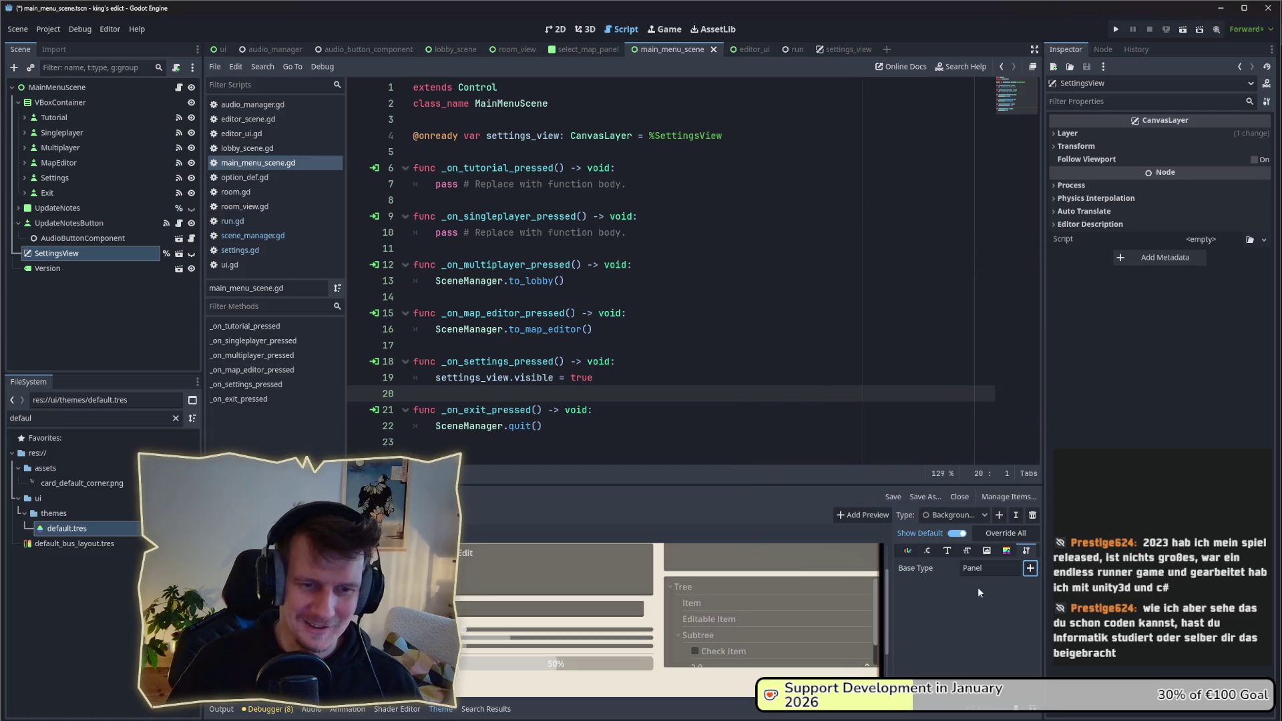
pyautogui.click(1009, 550)
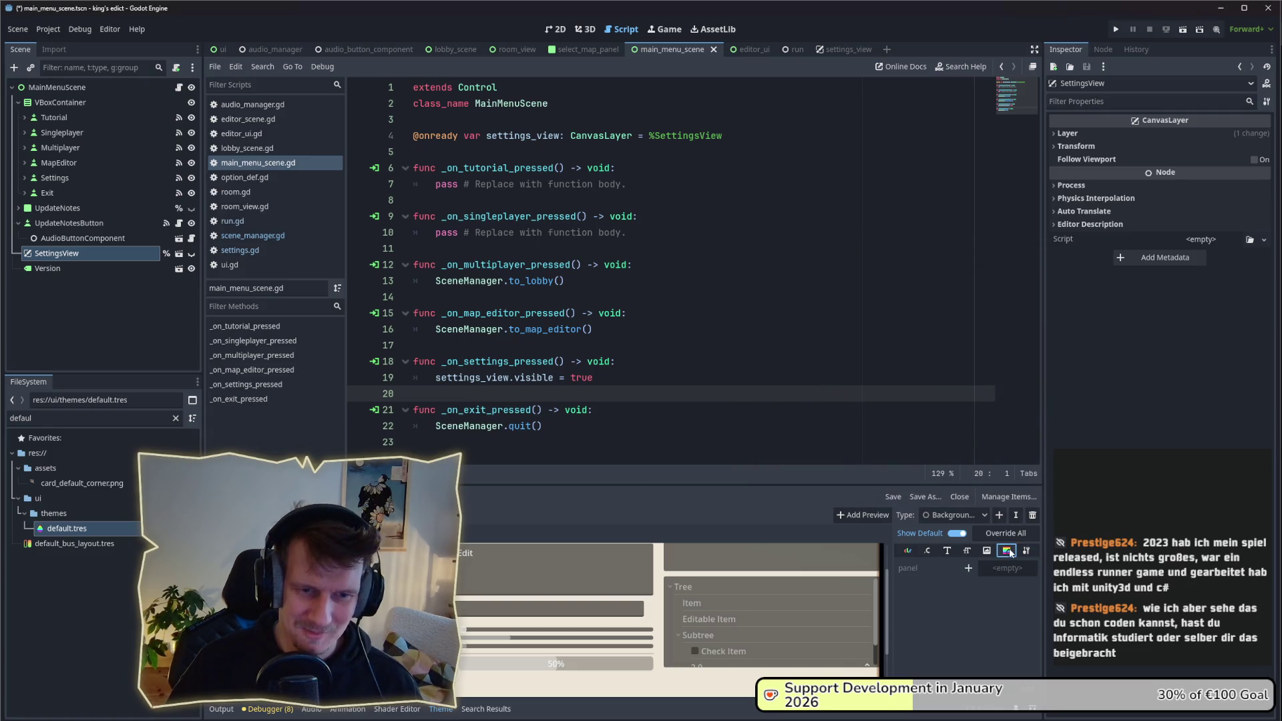
# Step: Add a panel StyleBox override to BackgroundPanel and assign settings_background_box.tres to it
pyautogui.click(966, 569)
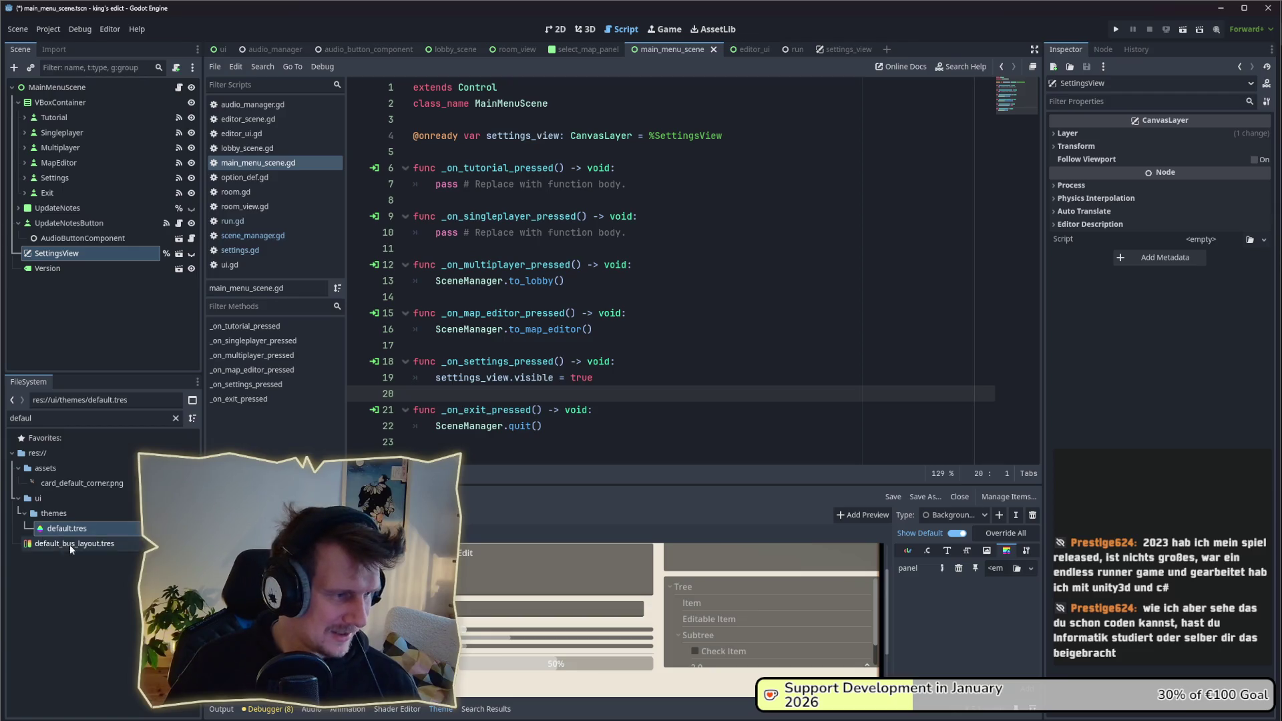
pyautogui.doubleClick(20, 418)
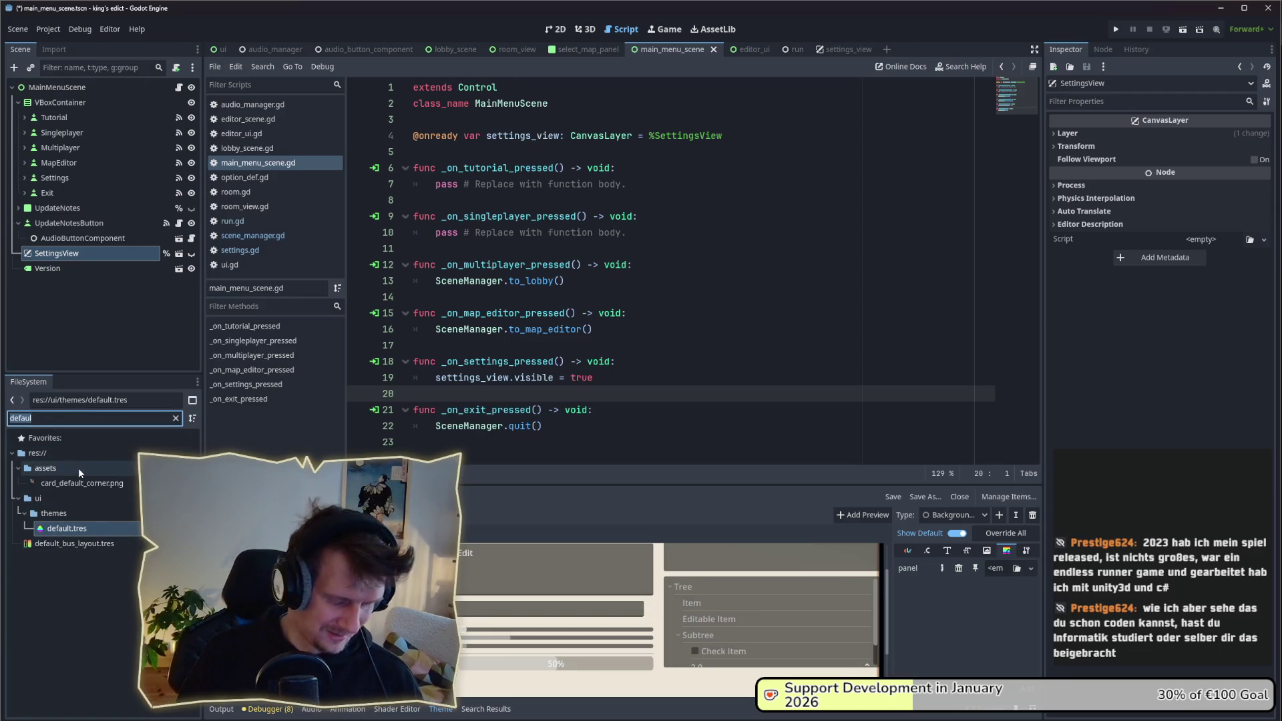
pyautogui.write('setting')
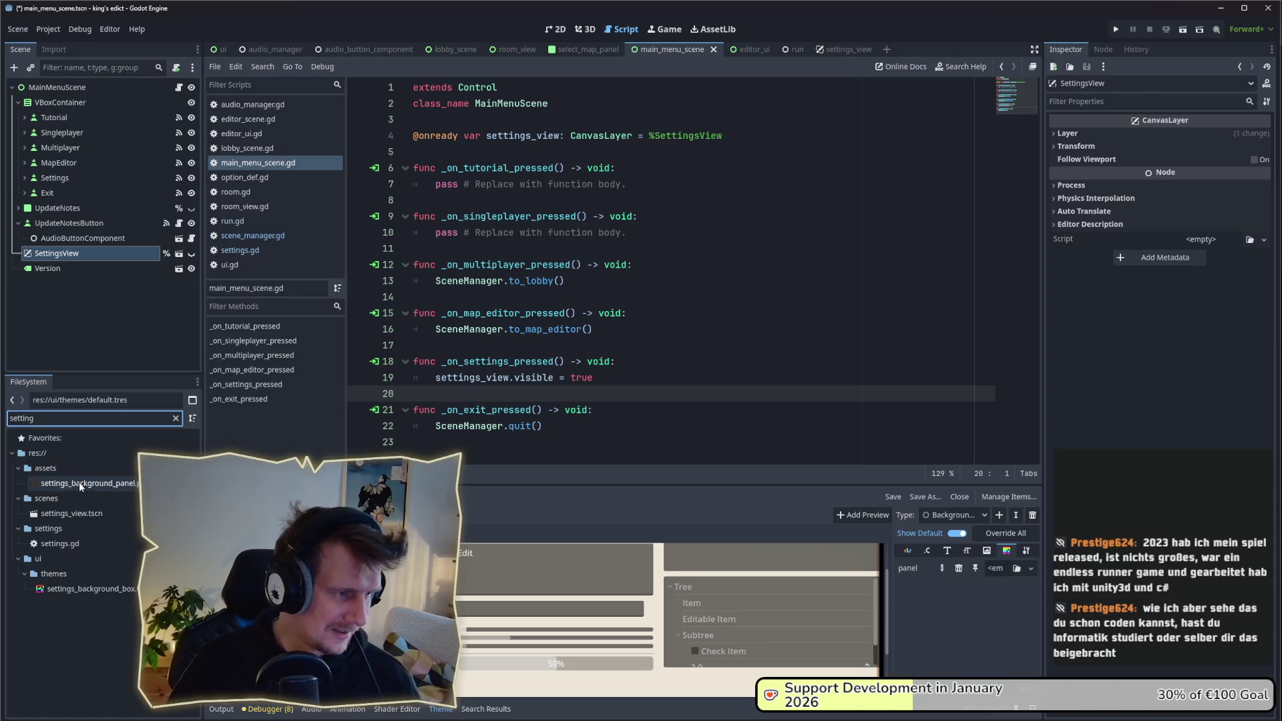
pyautogui.moveTo(78, 482)
pyautogui.mouseDown()
pyautogui.moveTo(942, 548)
pyautogui.moveTo(998, 569)
pyautogui.mouseUp()
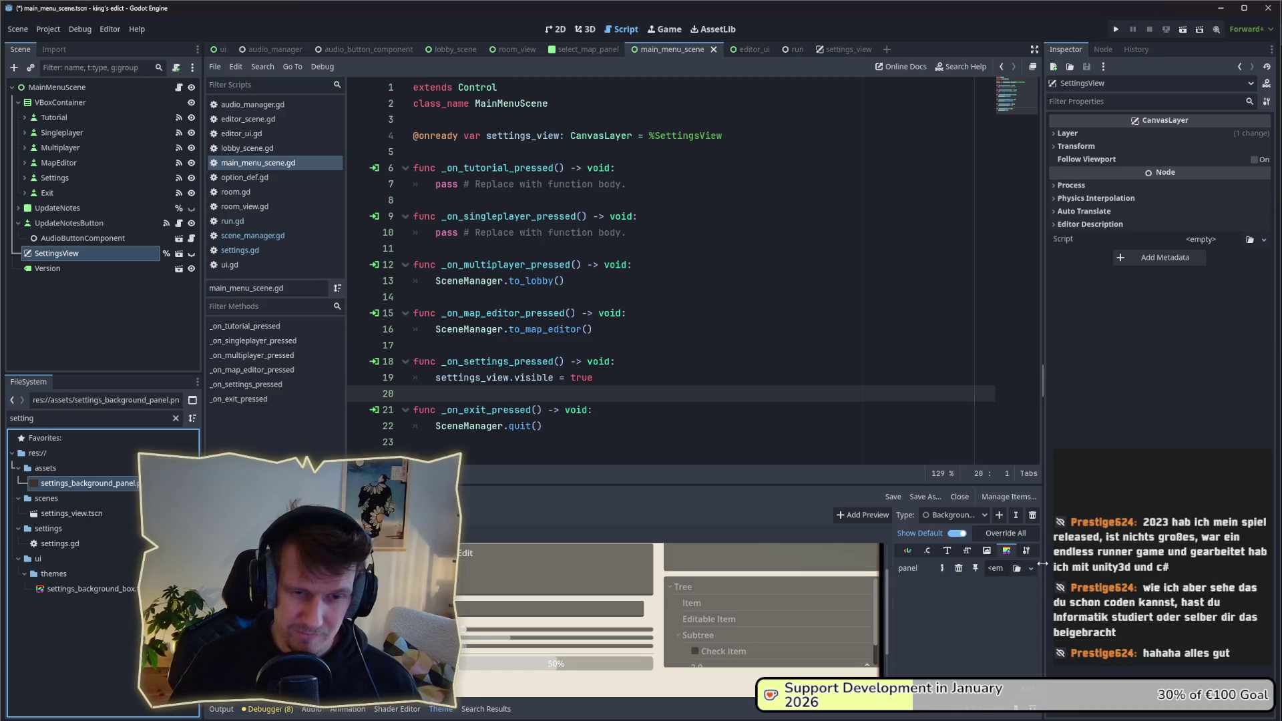
pyautogui.moveTo(1043, 568)
pyautogui.mouseDown()
pyautogui.moveTo(1099, 569)
pyautogui.moveTo(1087, 568)
pyautogui.mouseUp()
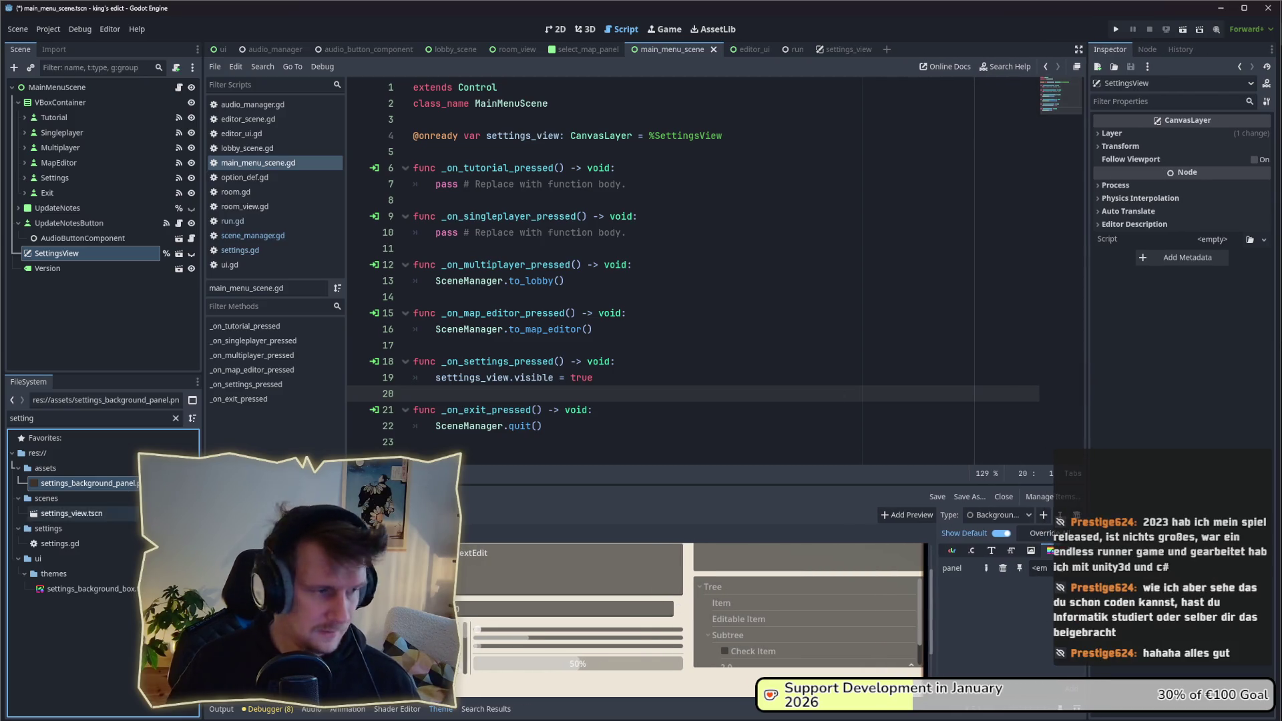
pyautogui.doubleClick(40, 418)
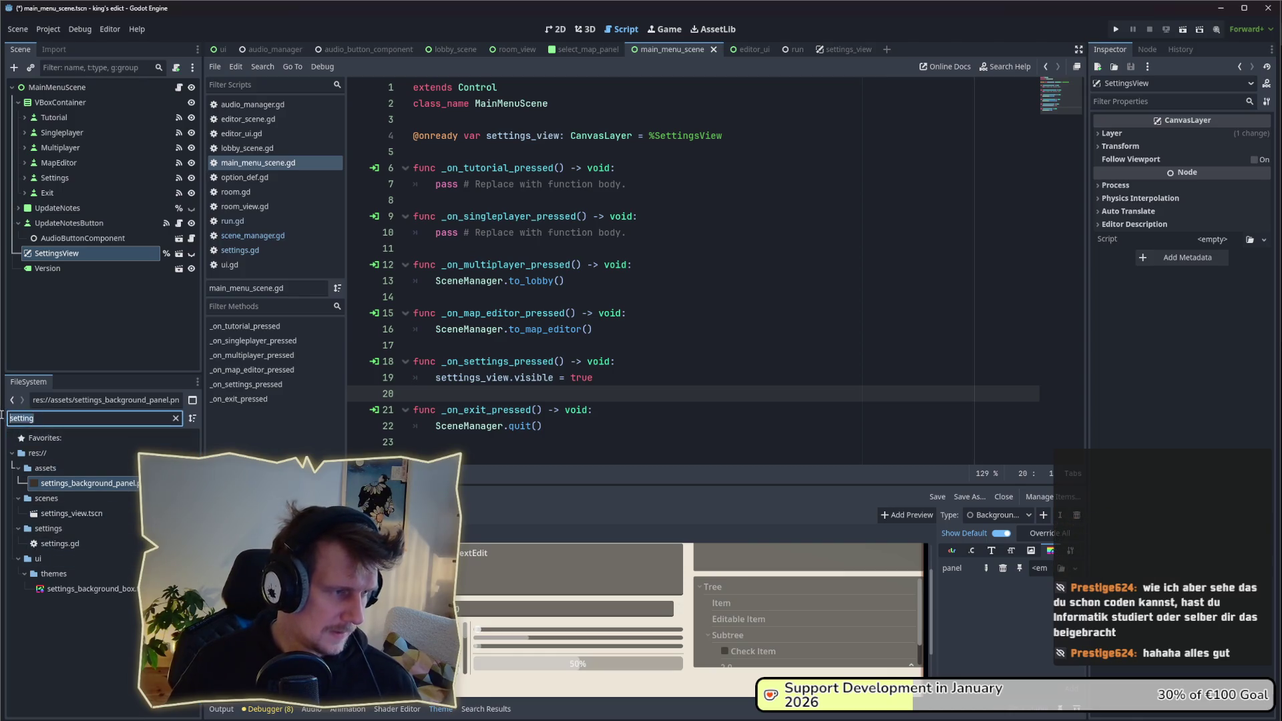
pyautogui.moveTo(87, 589); pyautogui.dragTo(1042, 569)
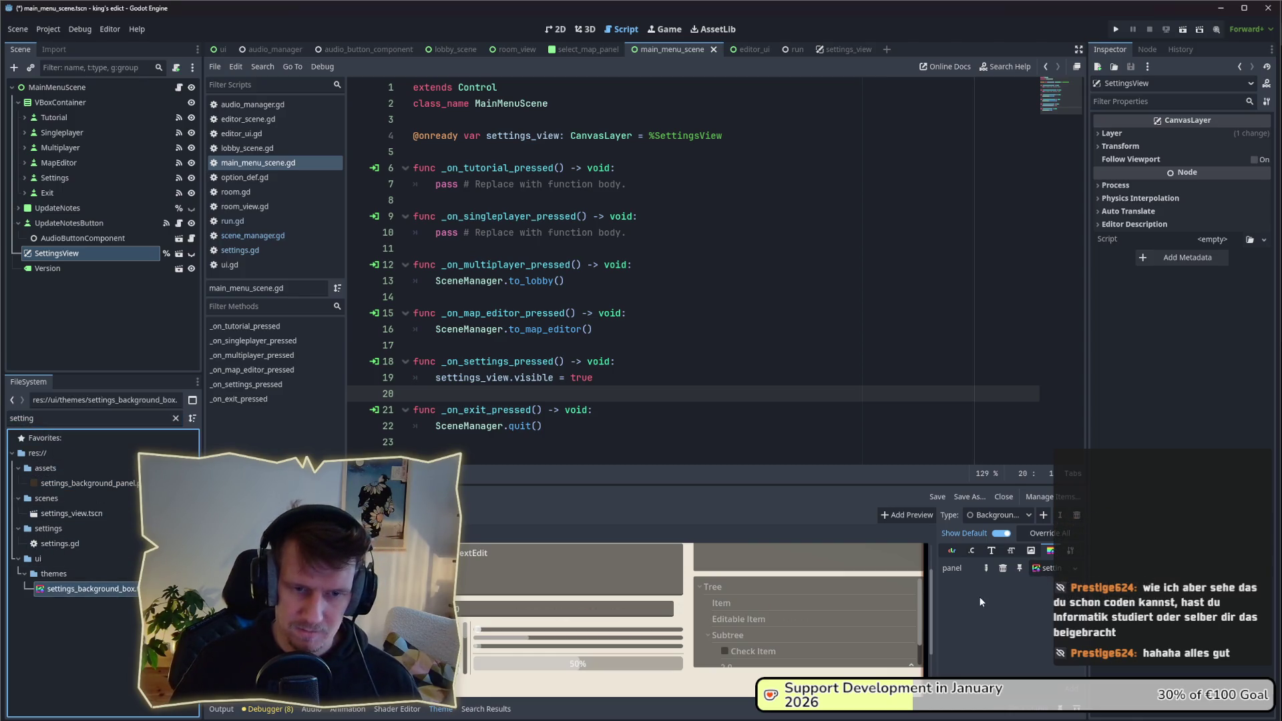
pyautogui.doubleClick(40, 418)
pyautogui.write('def')
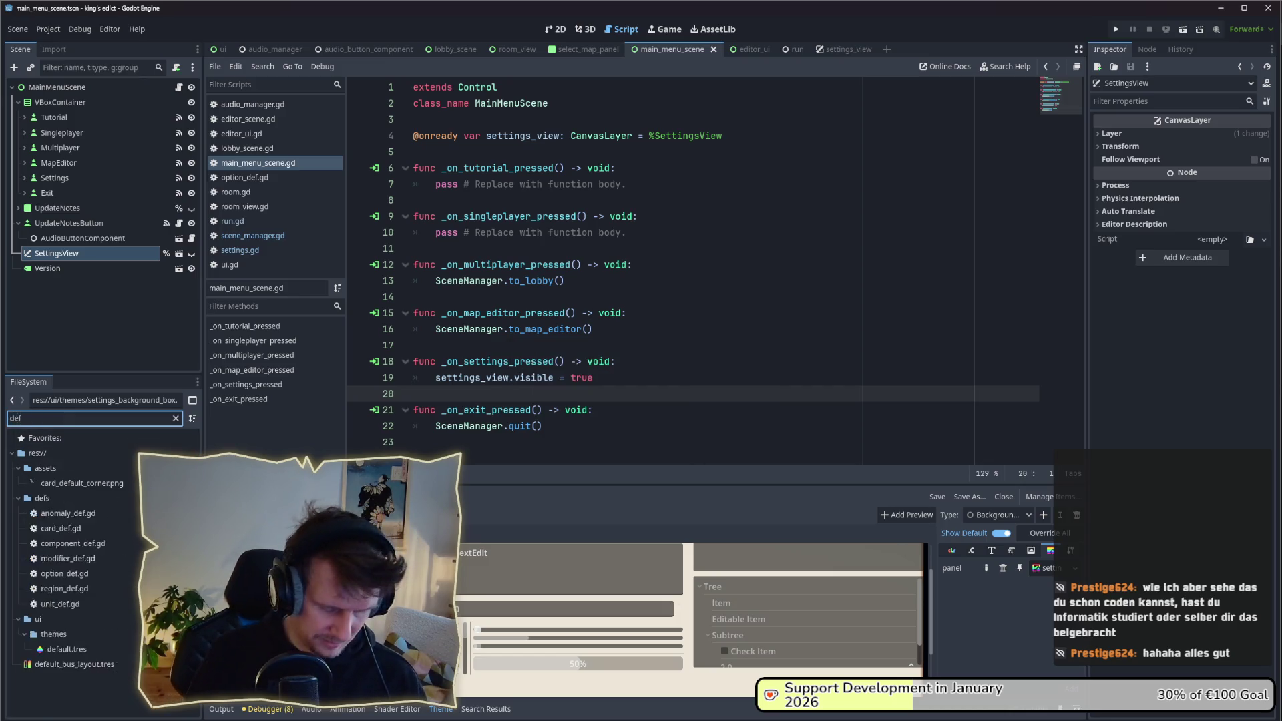
pyautogui.write('ault')
pyautogui.click(67, 529)
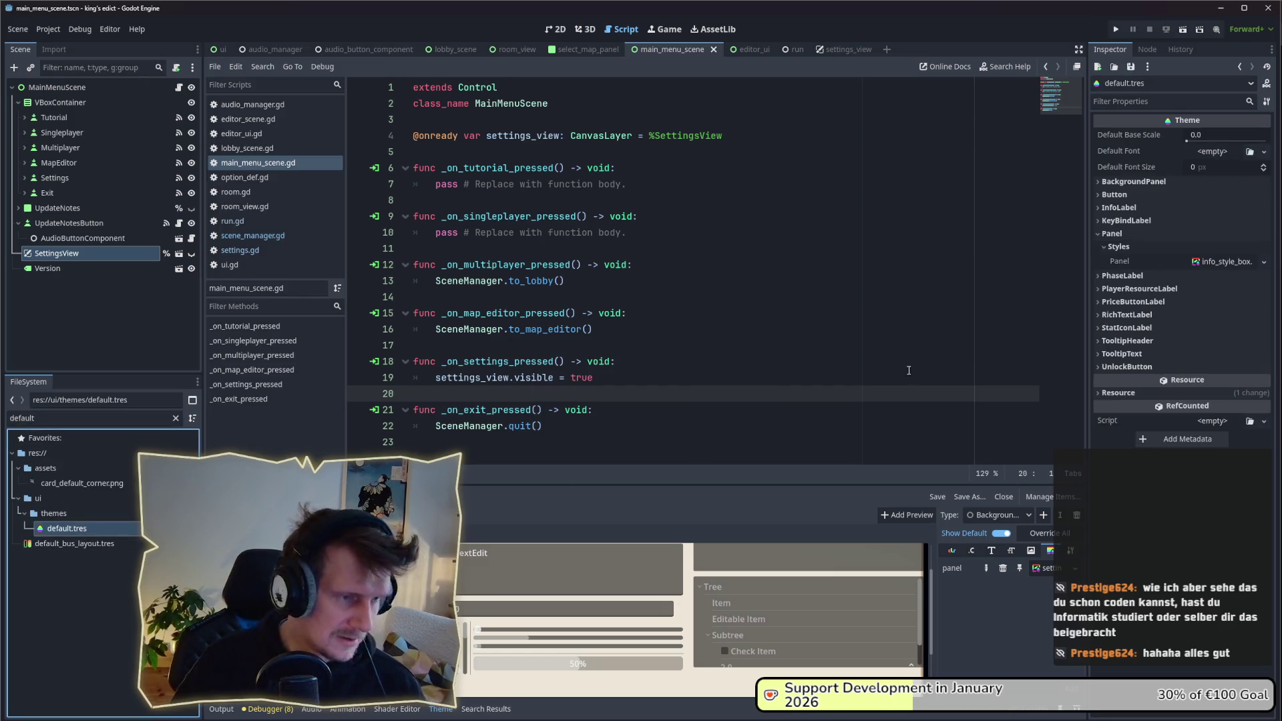
pyautogui.click(1100, 234)
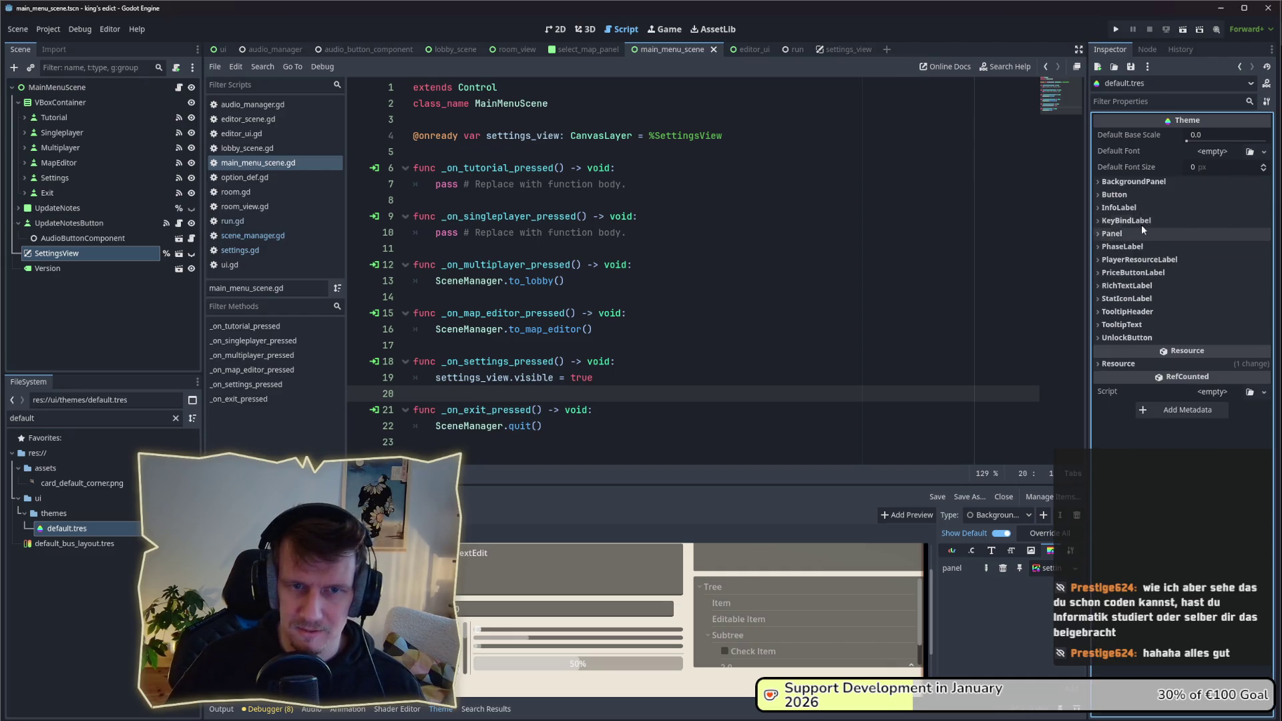
pyautogui.click(1146, 183)
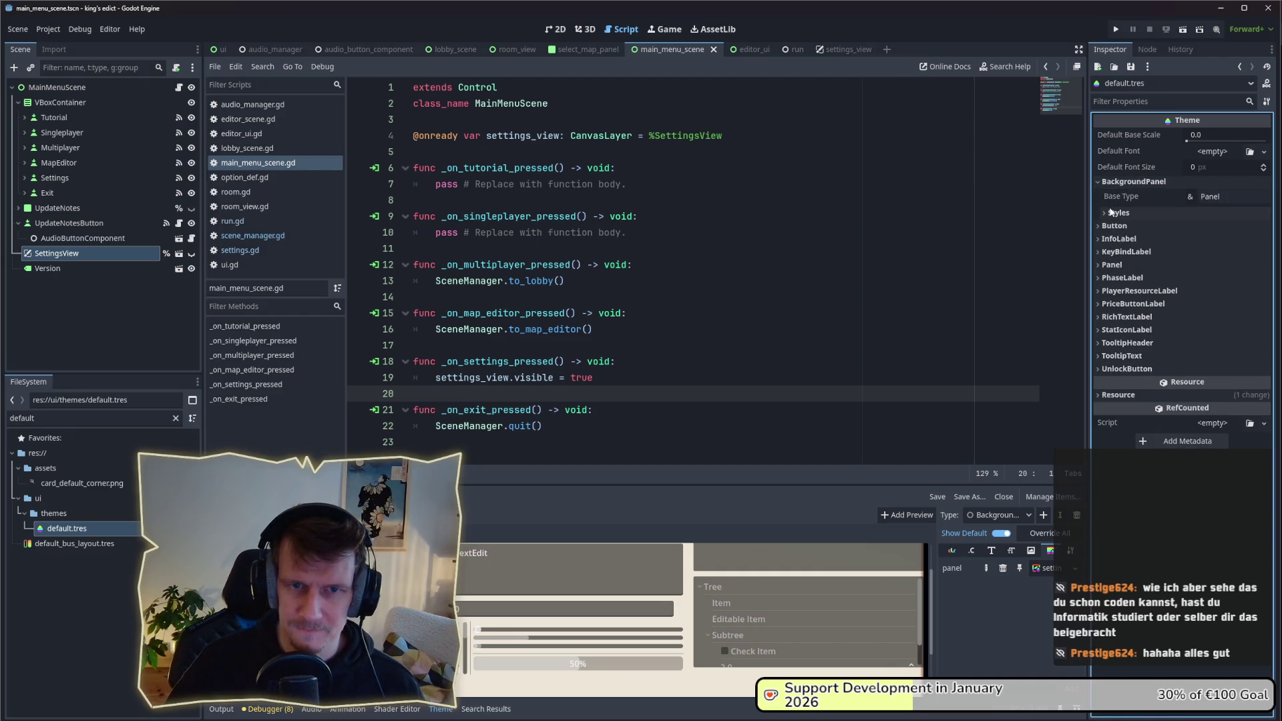
pyautogui.click(1111, 212)
pyautogui.click(1111, 212)
pyautogui.click(1105, 182)
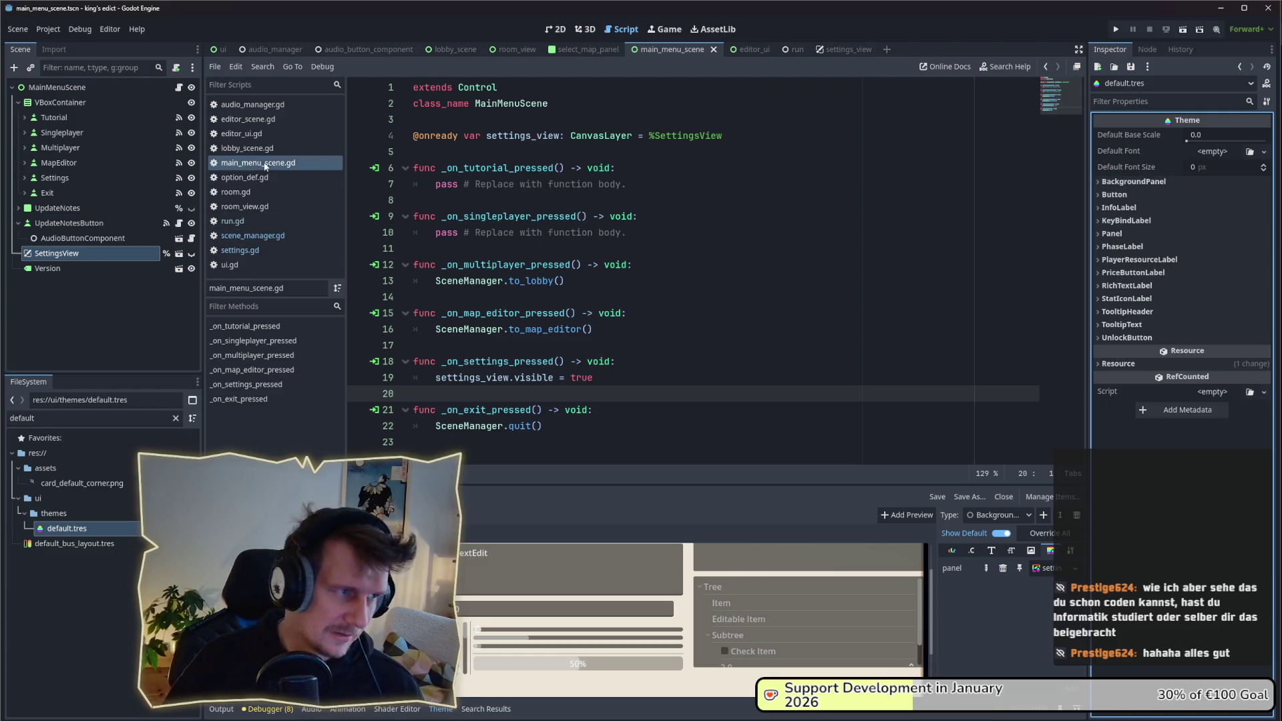
pyautogui.click(74, 270)
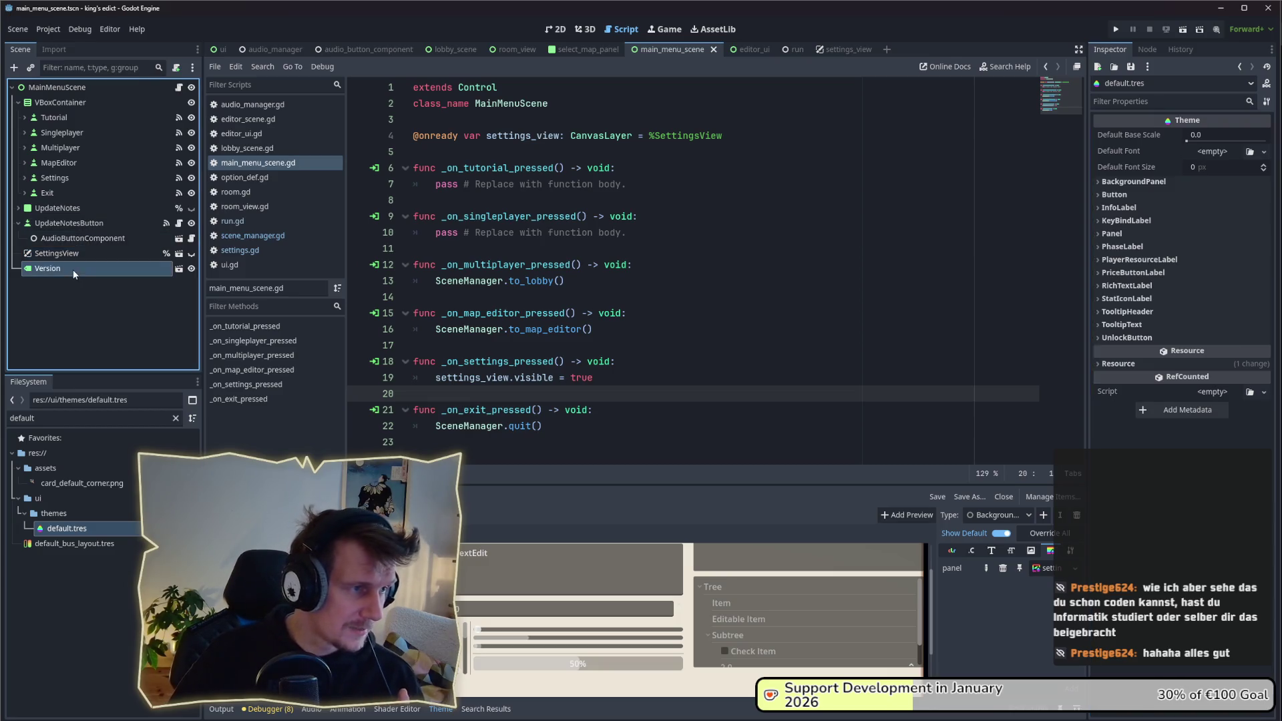
pyautogui.click(67, 255)
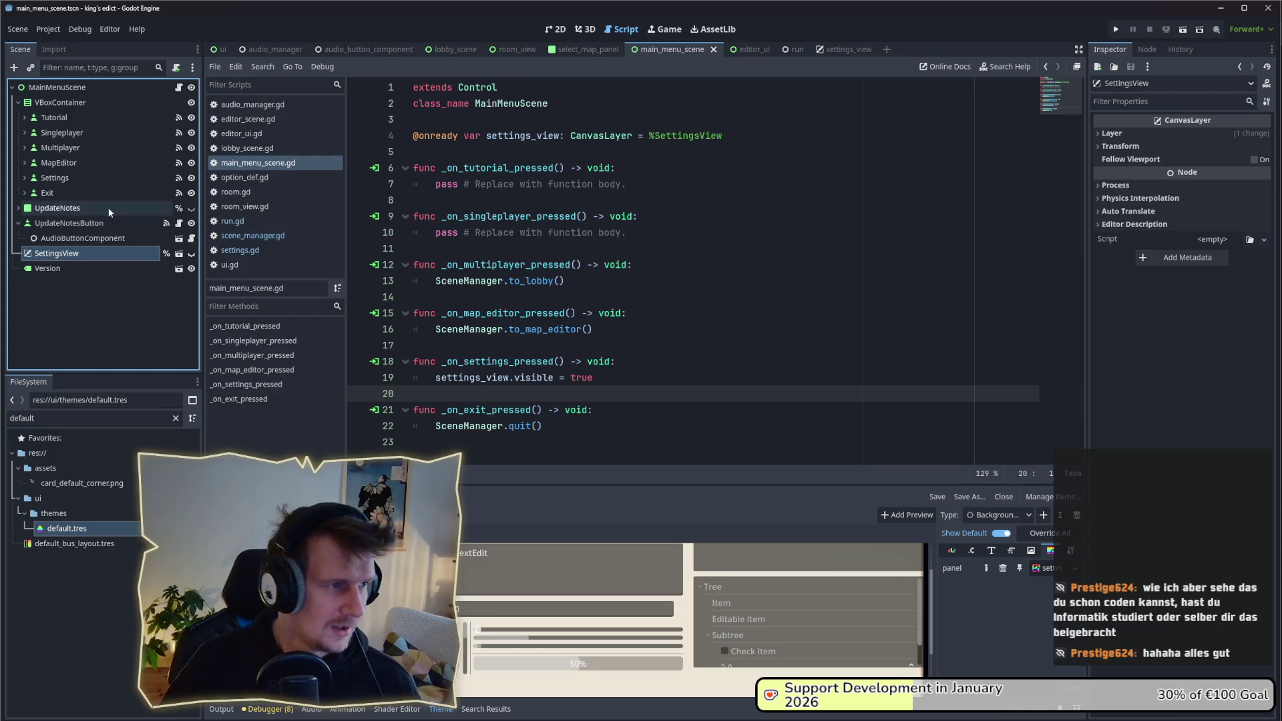
pyautogui.click(74, 268)
pyautogui.click(67, 254)
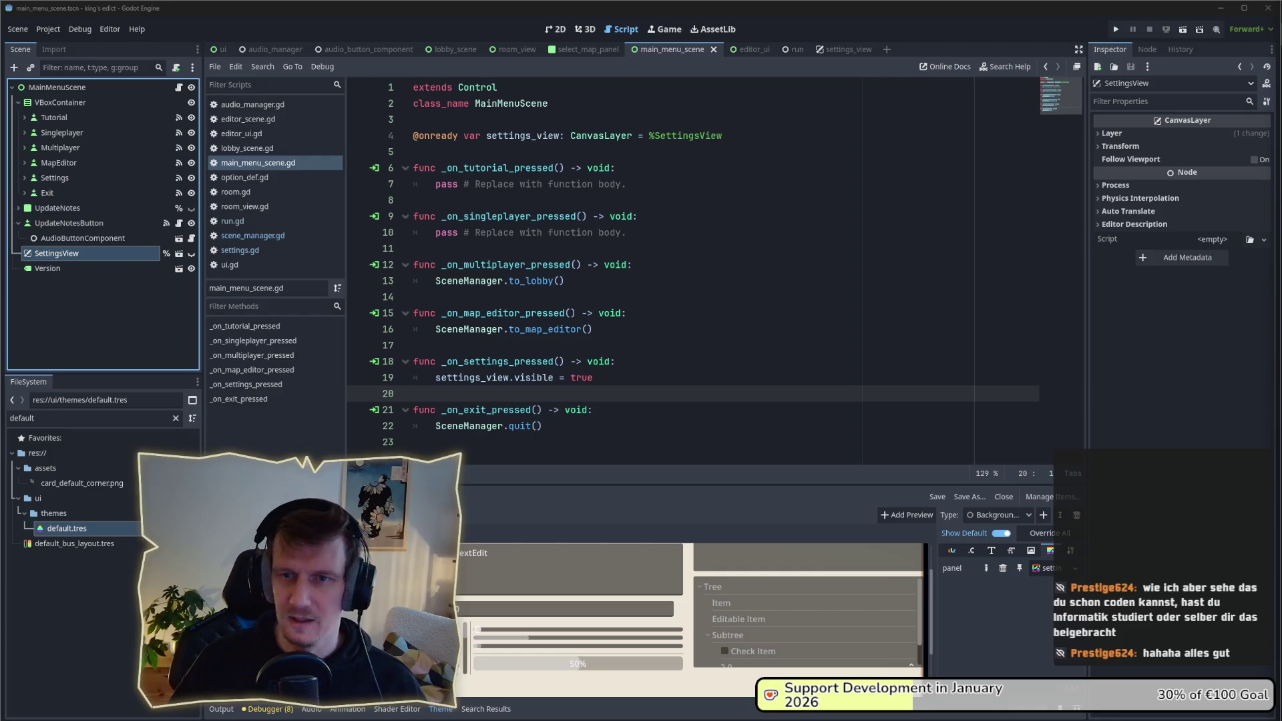
pyautogui.click(675, 338)
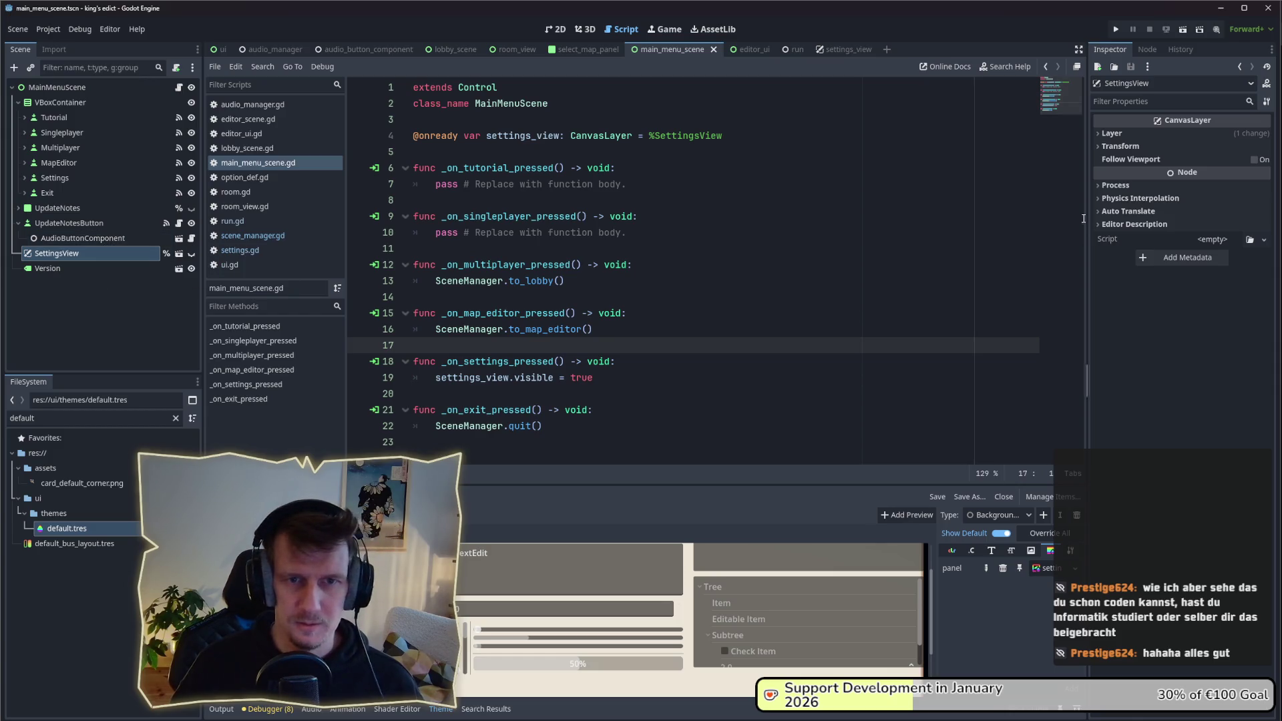
pyautogui.click(60, 267)
pyautogui.click(67, 255)
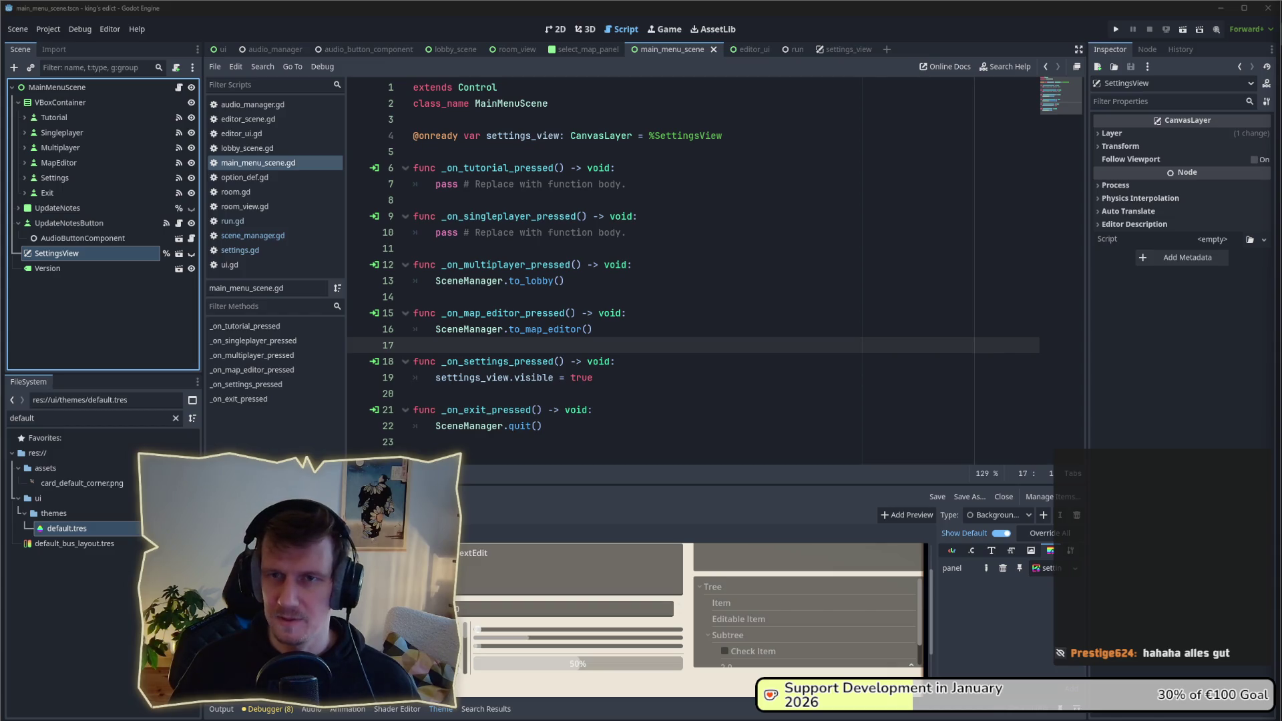
pyautogui.click(535, 301)
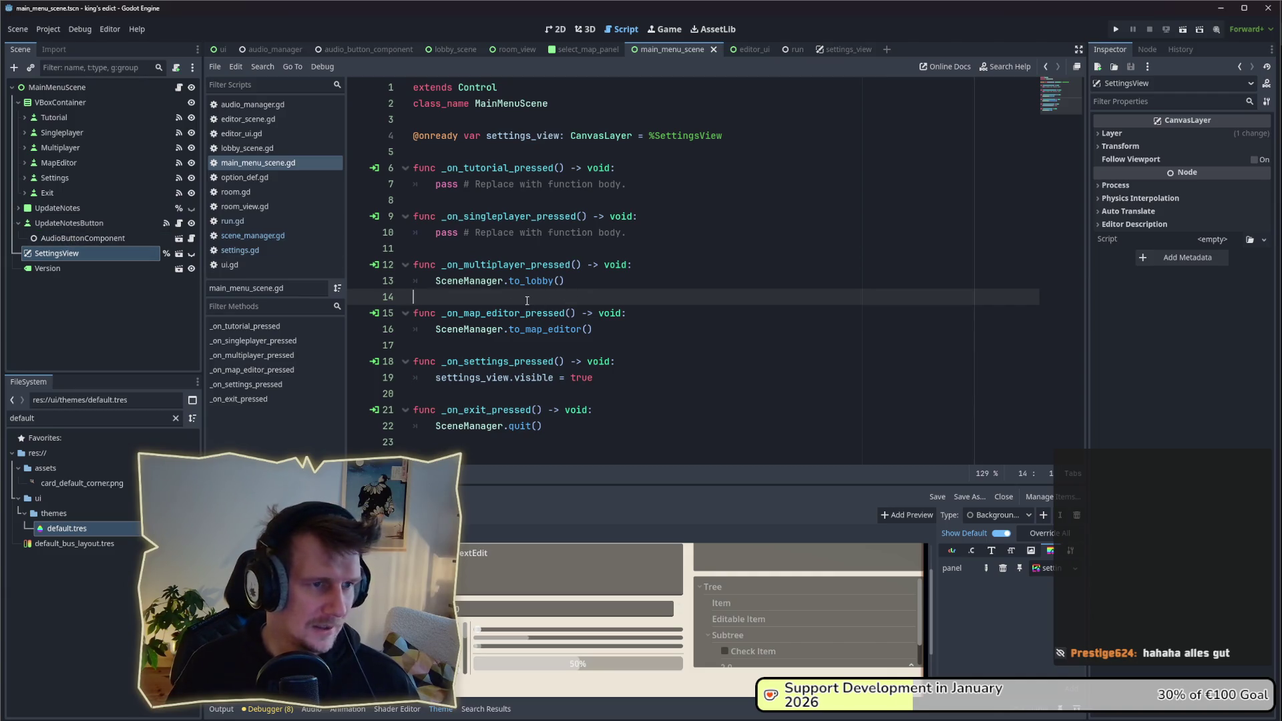
pyautogui.click(77, 267)
pyautogui.click(67, 253)
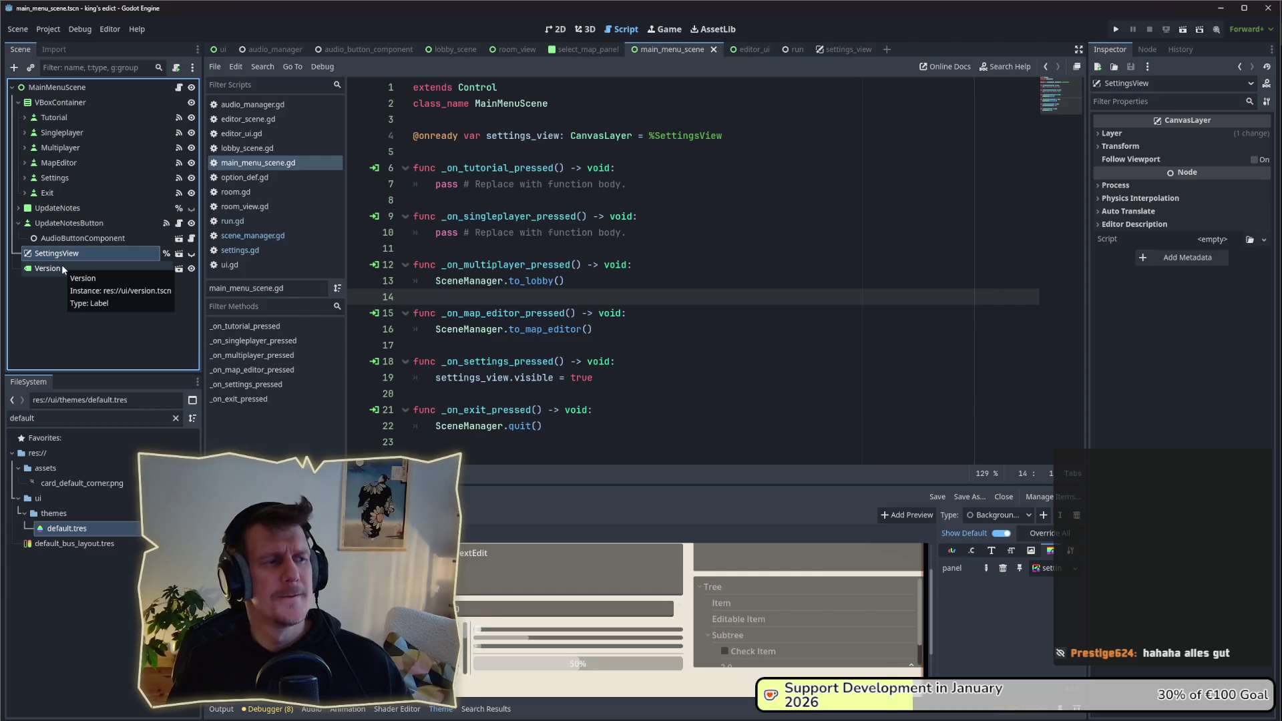
# Step: Give the settings_view Panel the BackgroundPanel type variation, then launch the game with F5
pyautogui.click(179, 253)
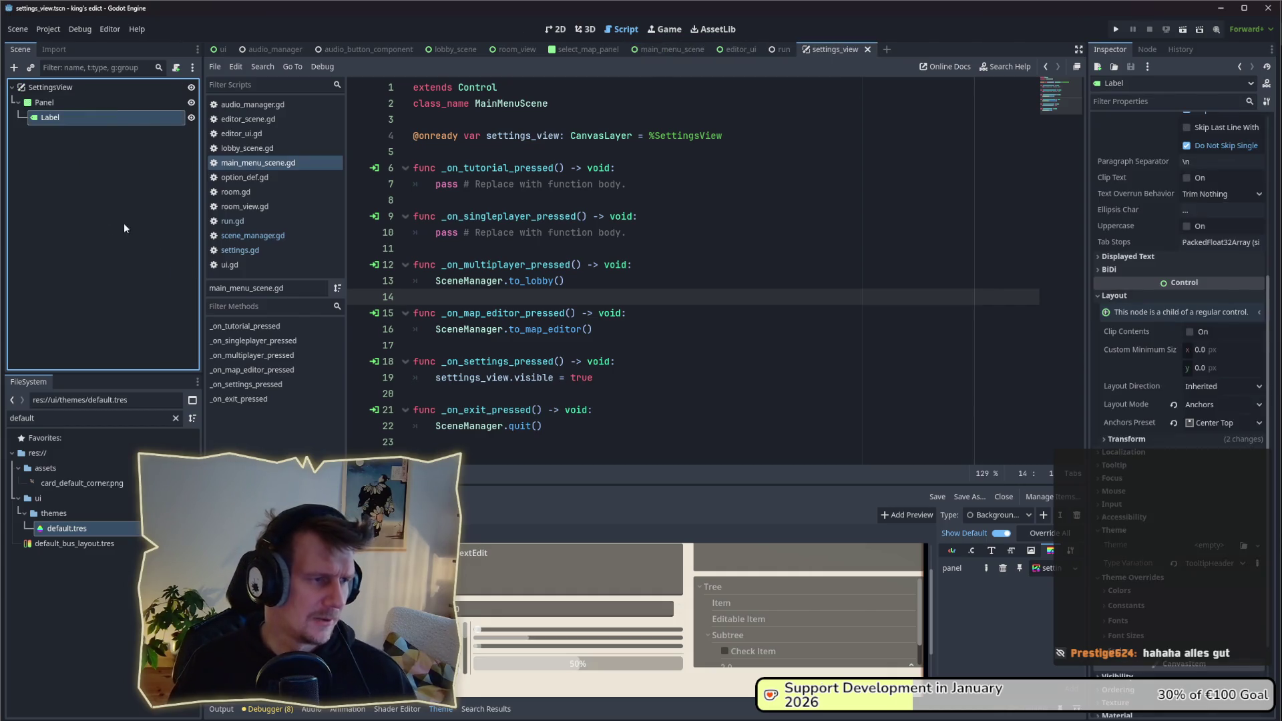
pyautogui.click(74, 102)
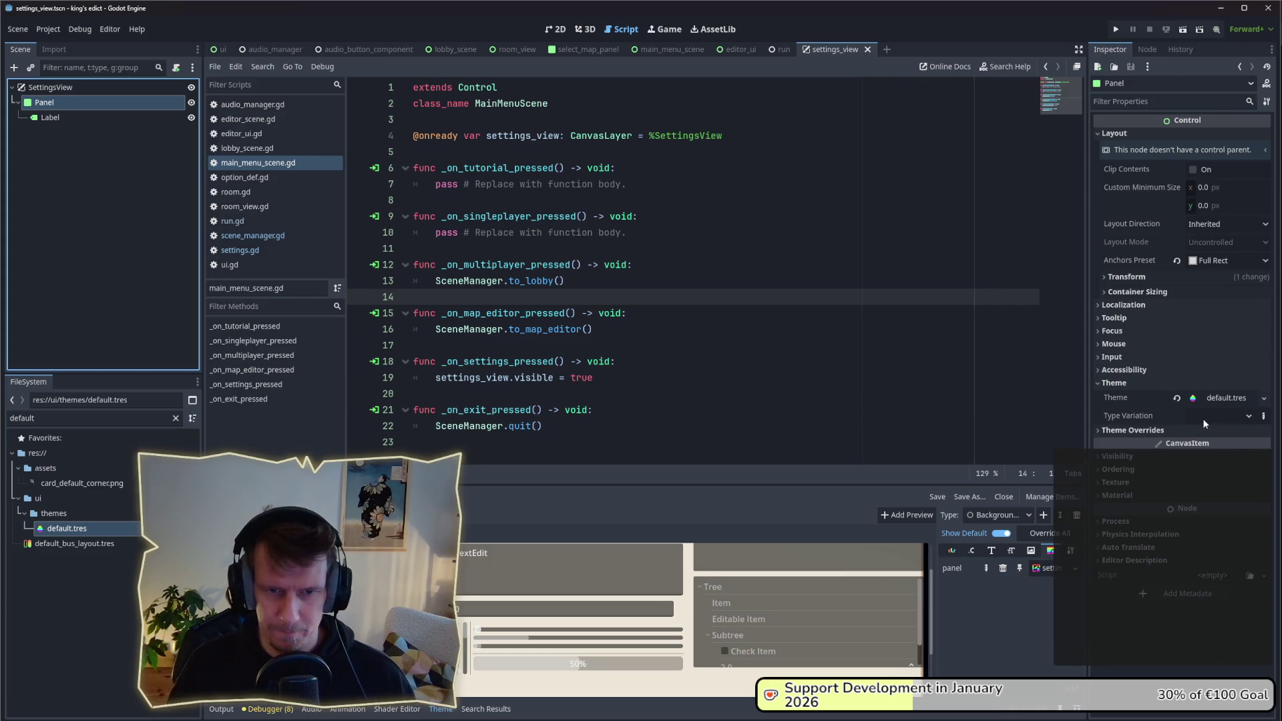
pyautogui.click(1263, 416)
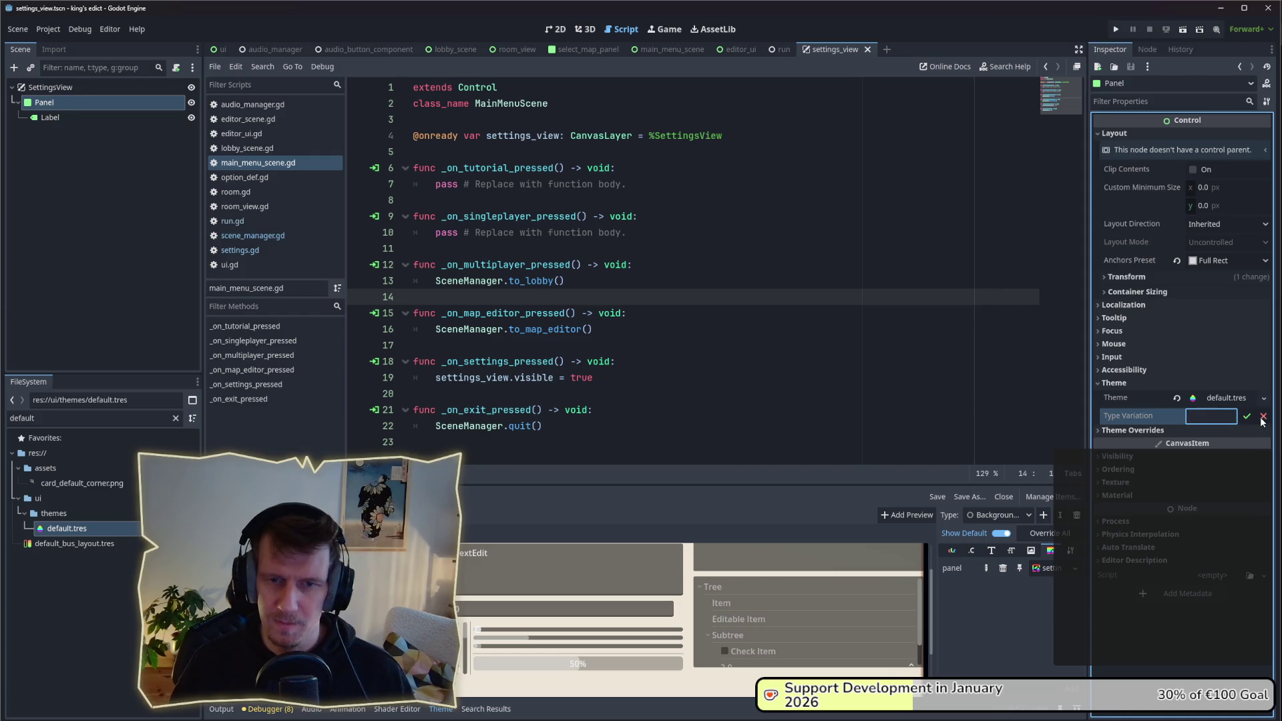
pyautogui.press('Escape')
pyautogui.click(1222, 417)
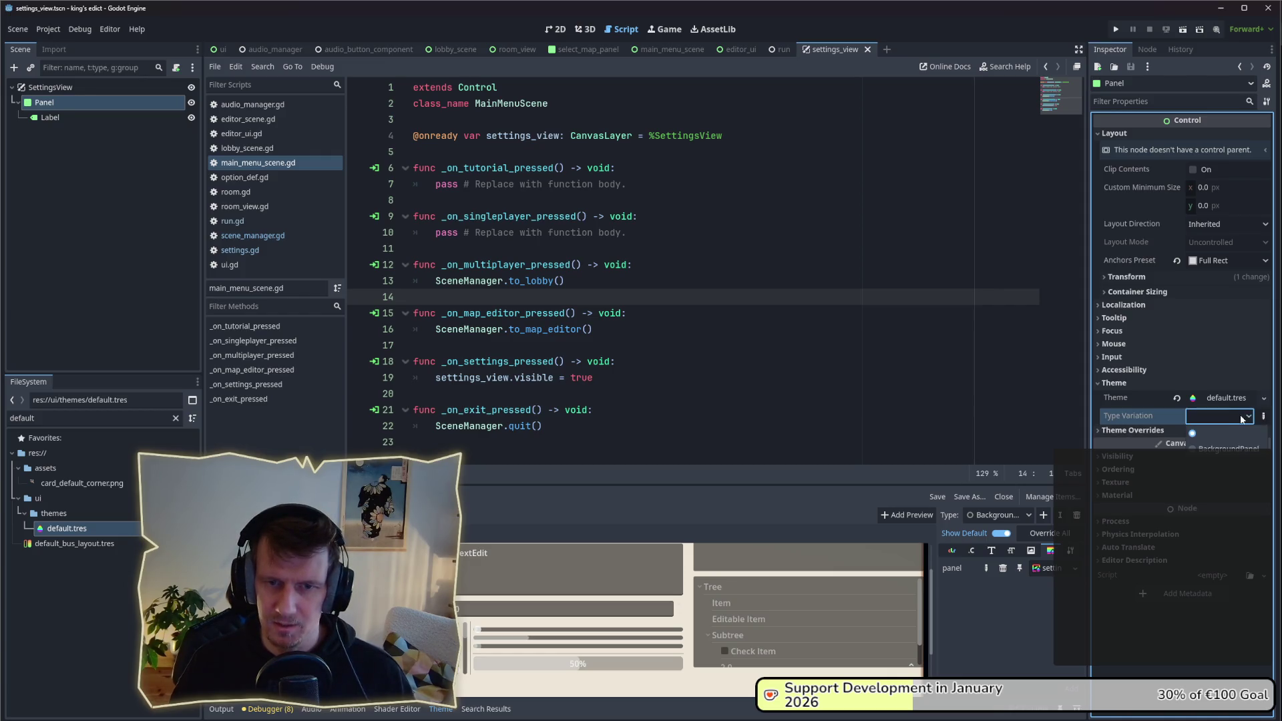
pyautogui.click(1224, 449)
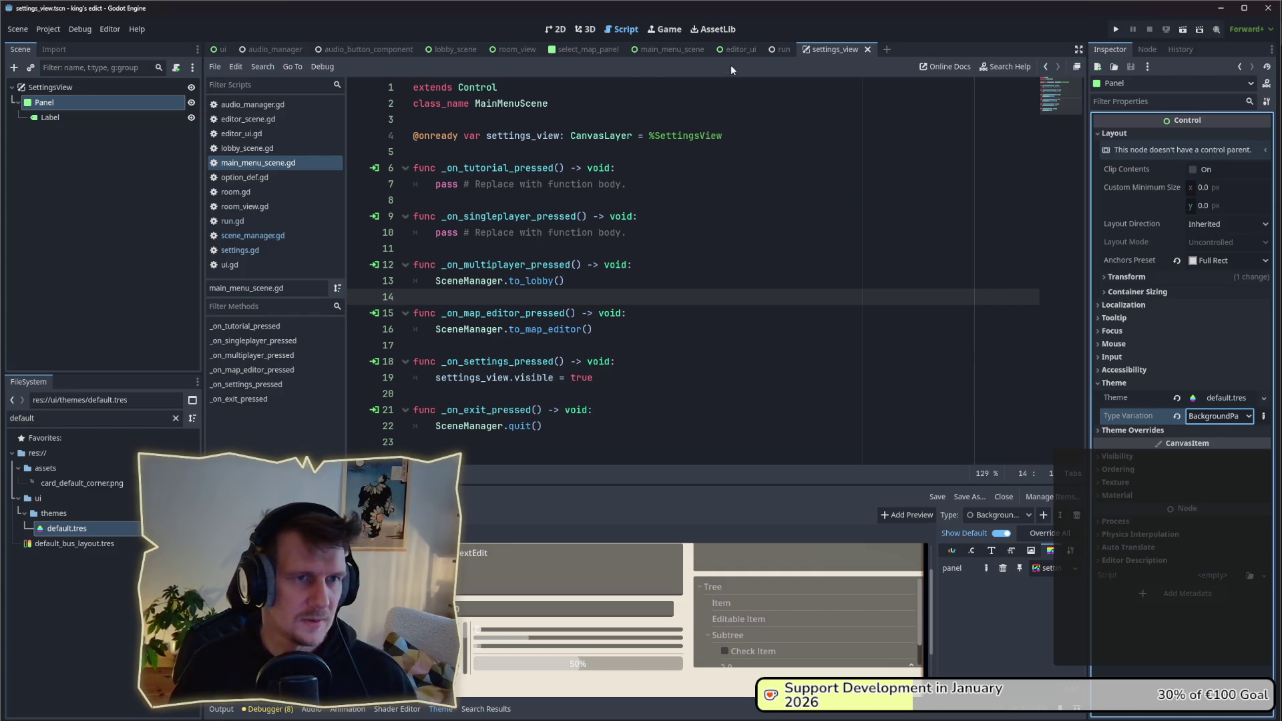
pyautogui.press('F5')
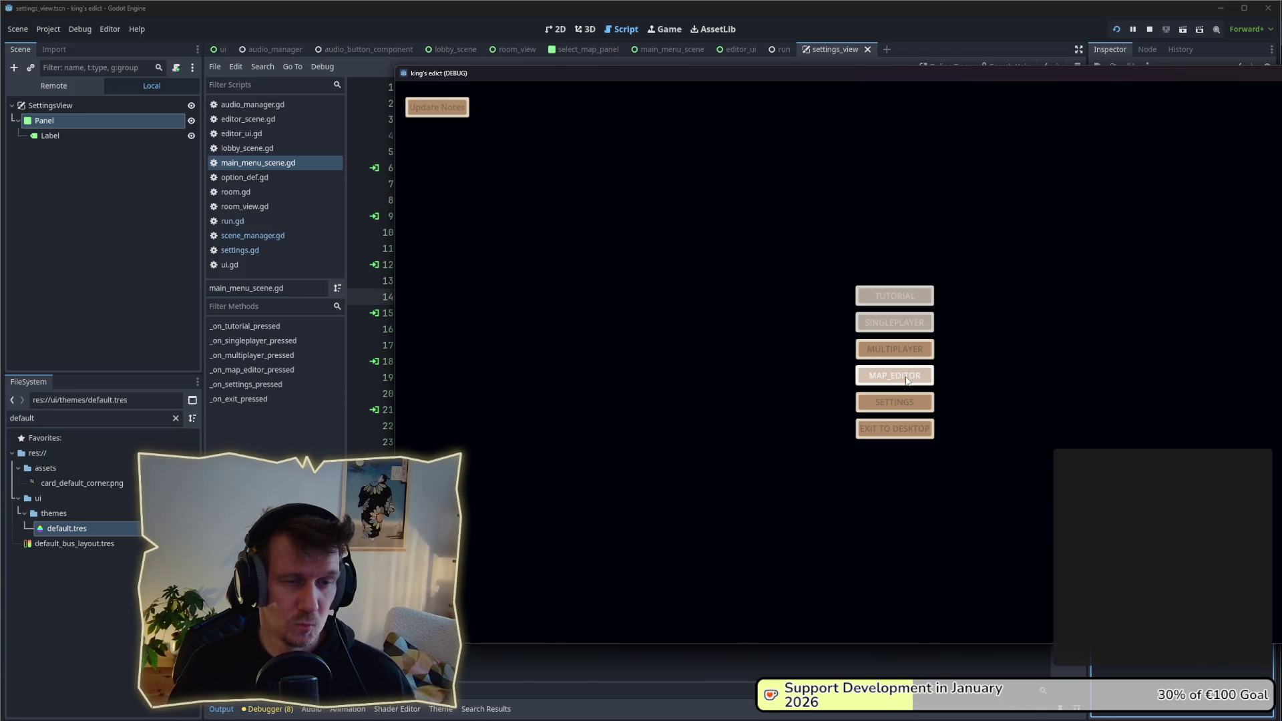
# Step: Open the in-game SETTINGS screen, confirm its brown background, then close the game windows
pyautogui.click(909, 402)
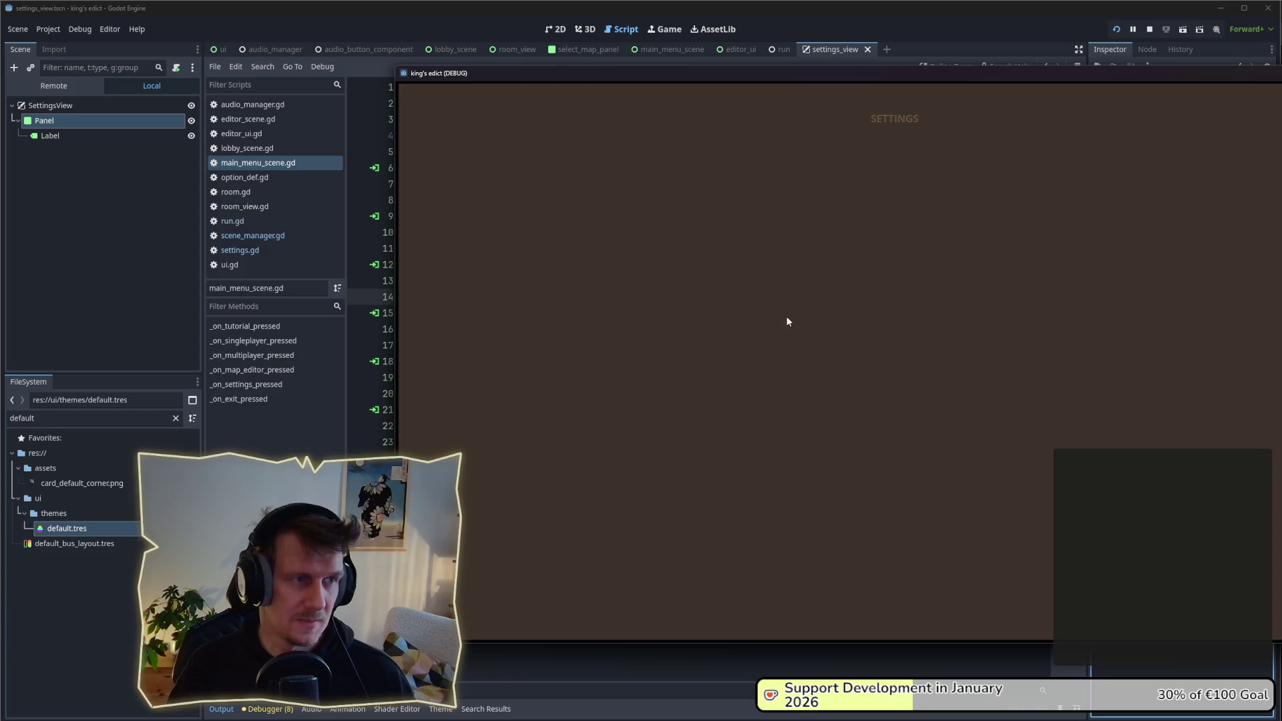
pyautogui.moveTo(807, 83); pyautogui.dragTo(579, 60)
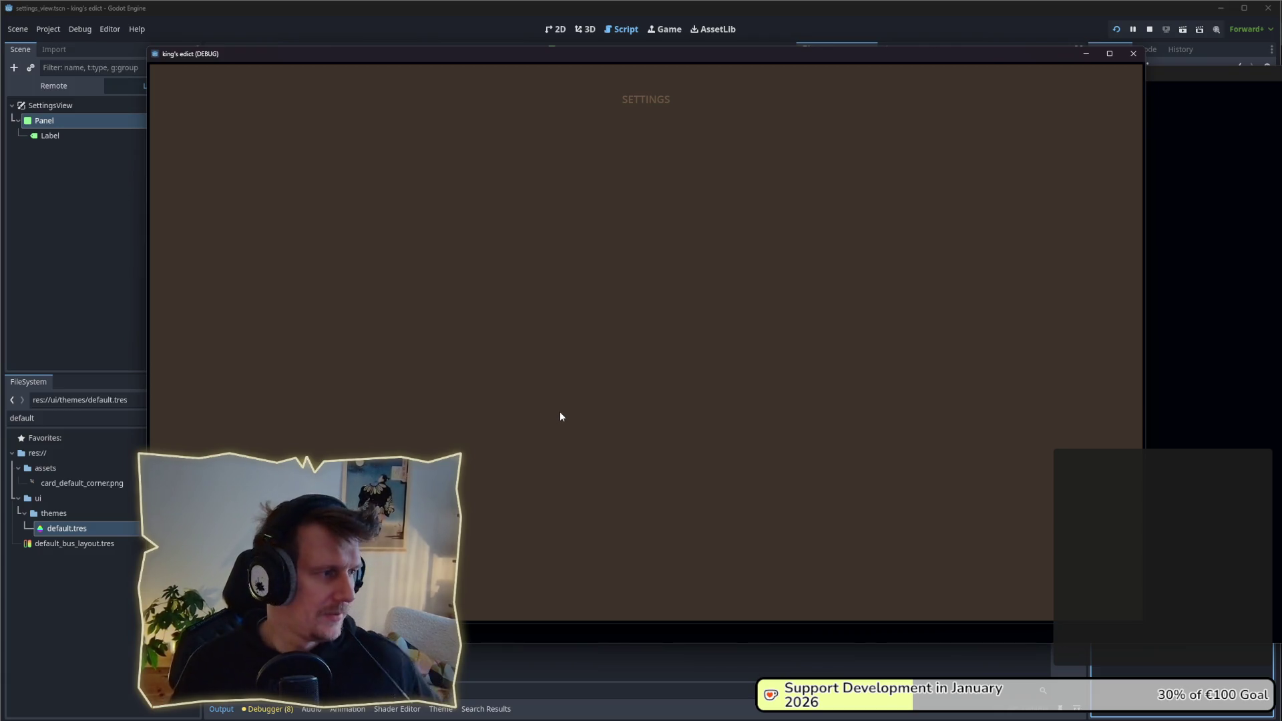
pyautogui.click(1143, 57)
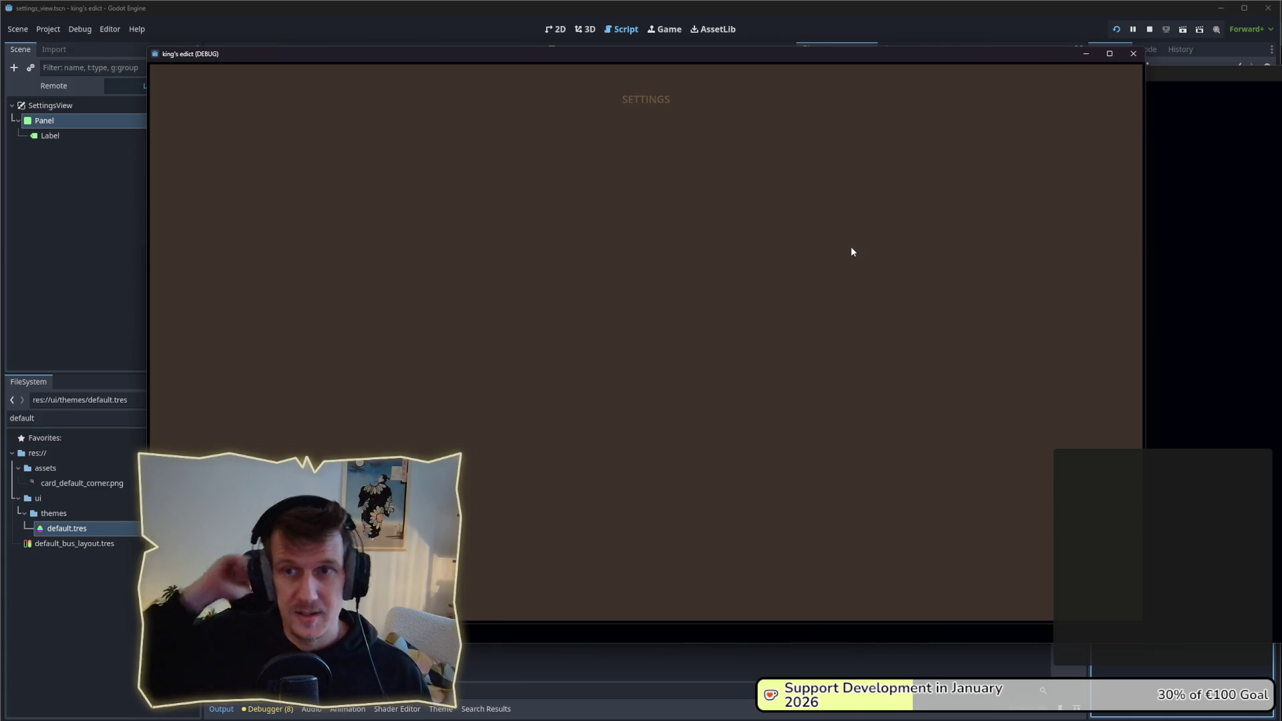
pyautogui.click(1133, 53)
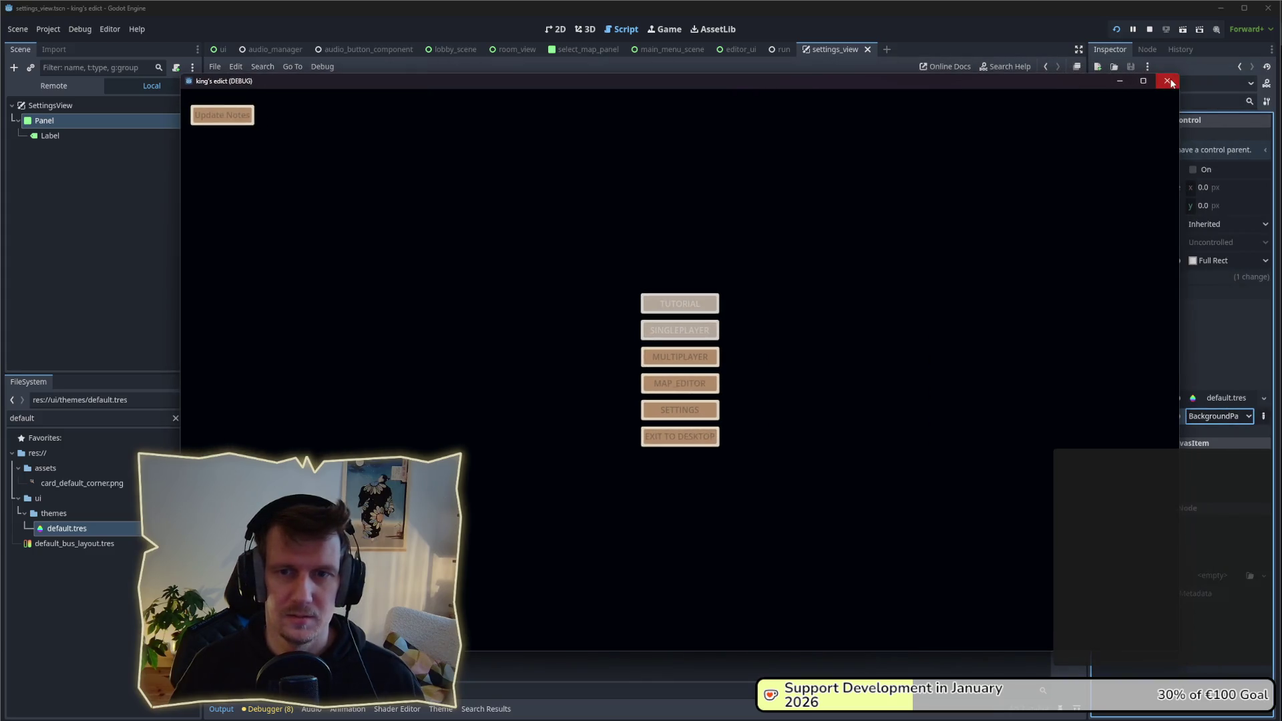
pyautogui.click(1160, 79)
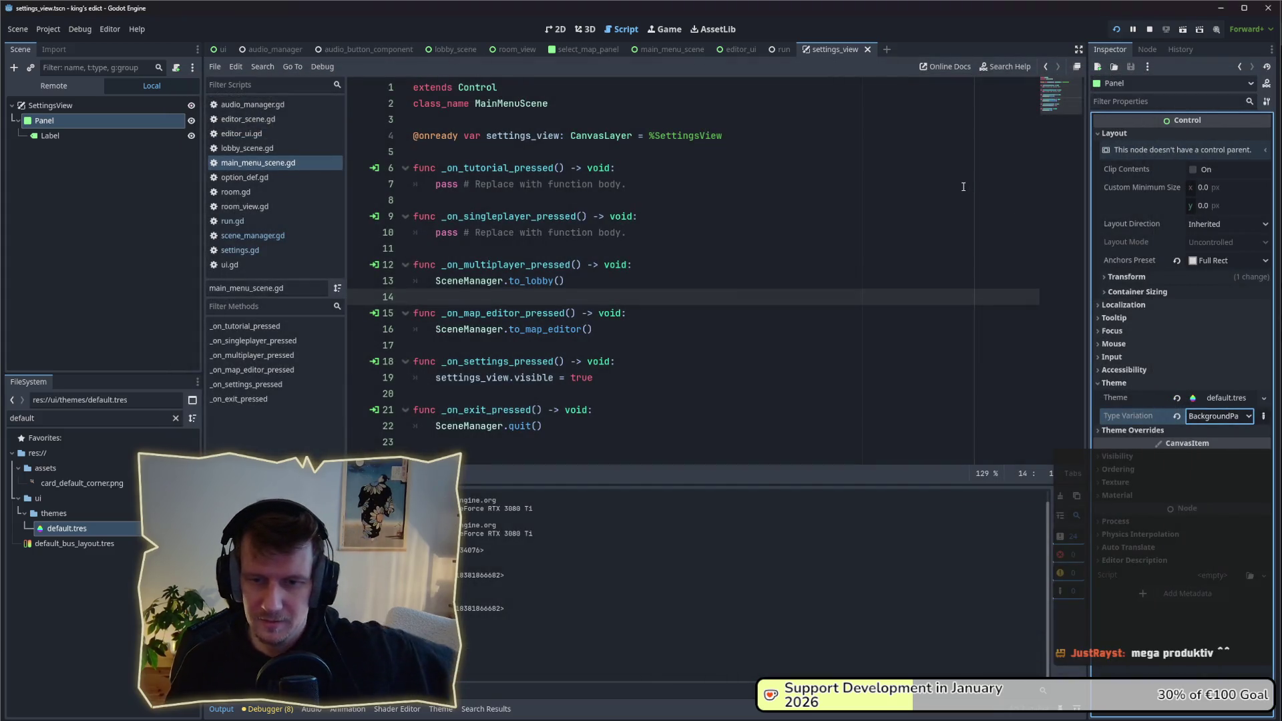